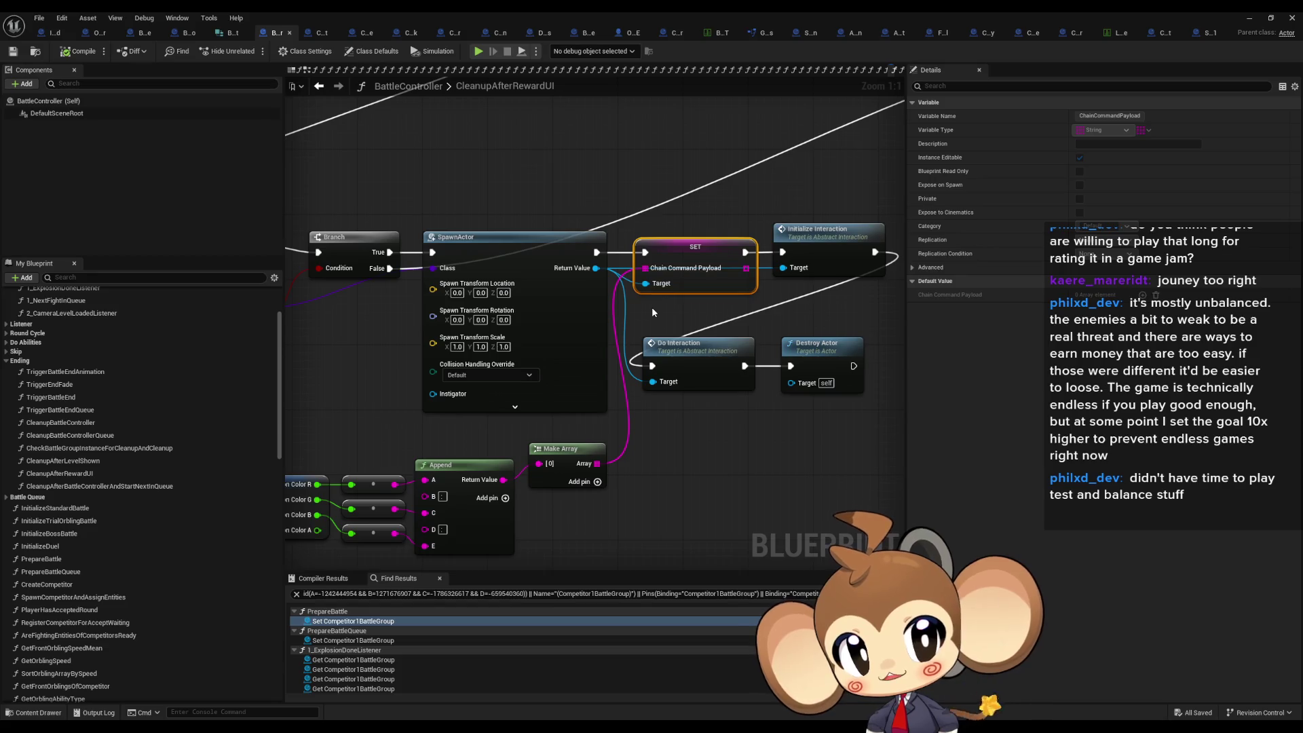
- From SpawnActor's Return Value, add a Get Chain Command Payload node feeding a new Set Array Elem node
mouse_move(596, 267)
left_mouse_down()
mouse_move(648, 333)
mouse_move(690, 463)
left_mouse_up()
type("get")
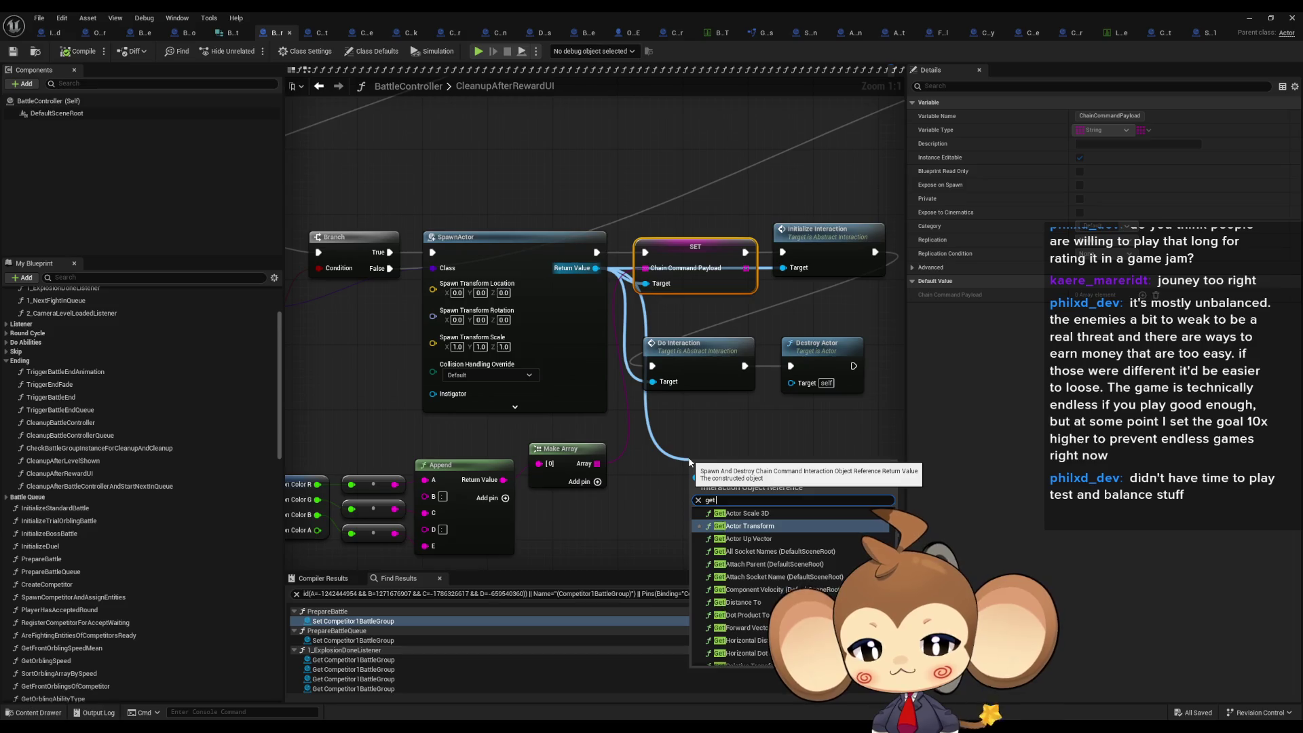
type(" chain")
key("Return")
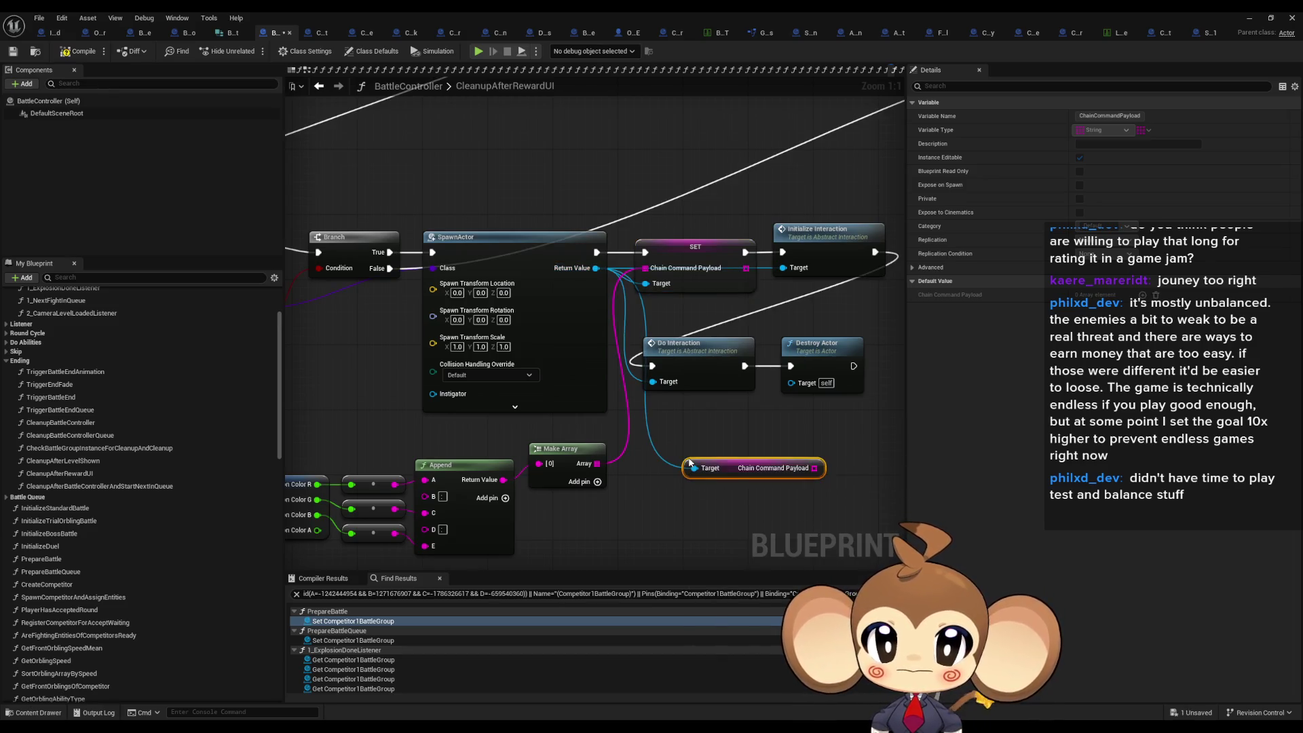
mouse_move(760, 468)
left_mouse_down()
mouse_move(728, 443)
mouse_move(785, 458)
mouse_move(797, 497)
left_mouse_up()
type("set inde")
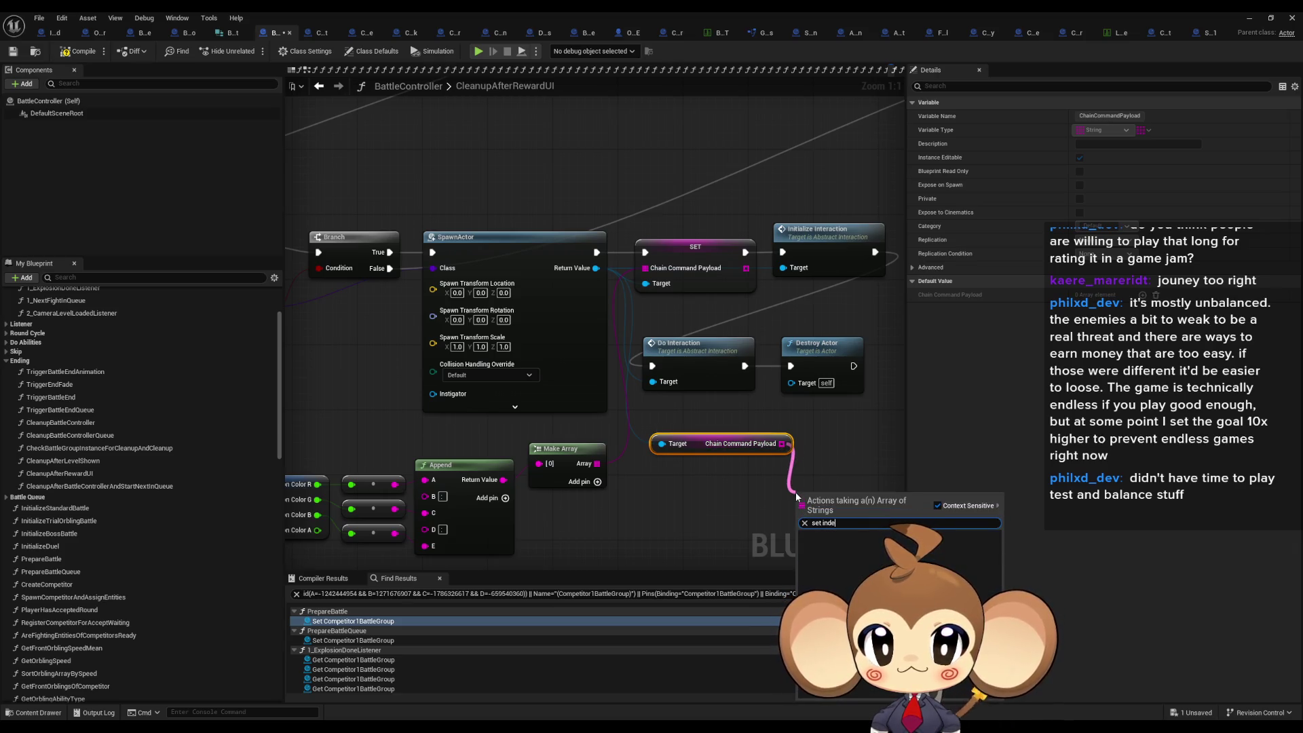
key("BackSpace")
key("BackSpace")
key("BackSpace")
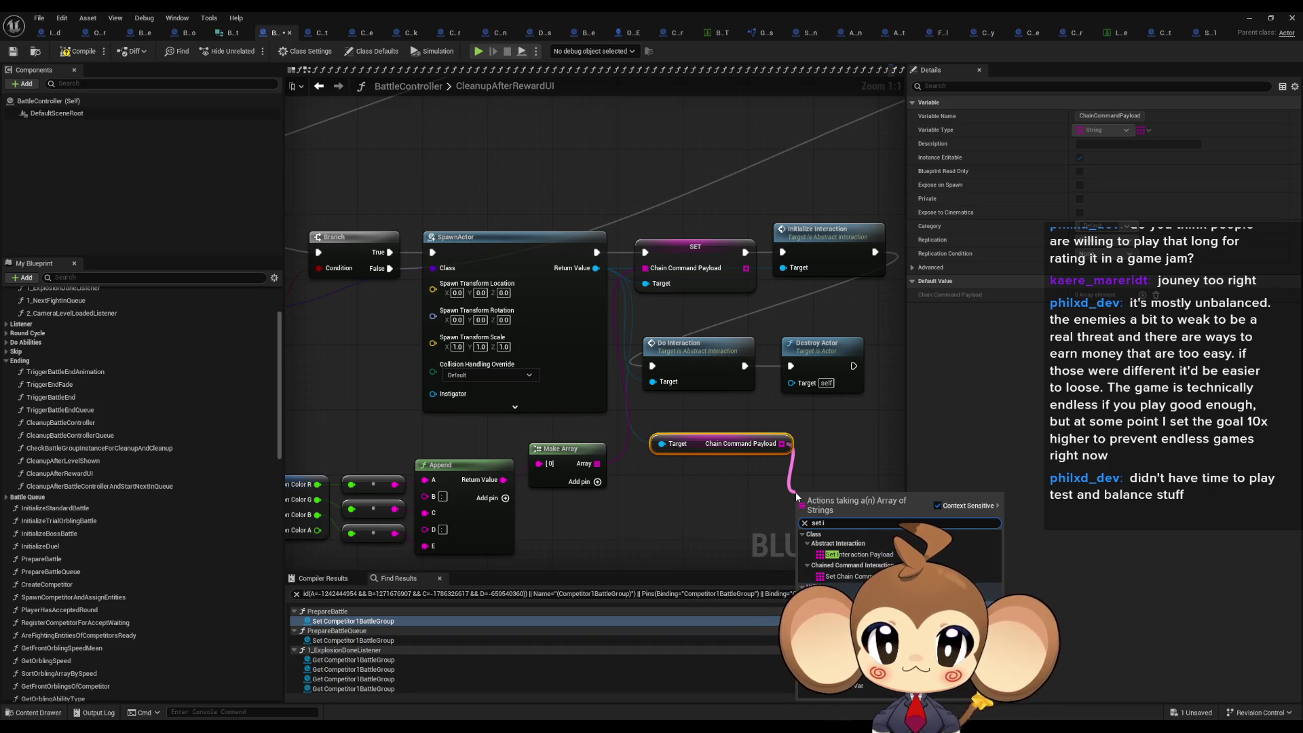
type("tem")
left_click(879, 544)
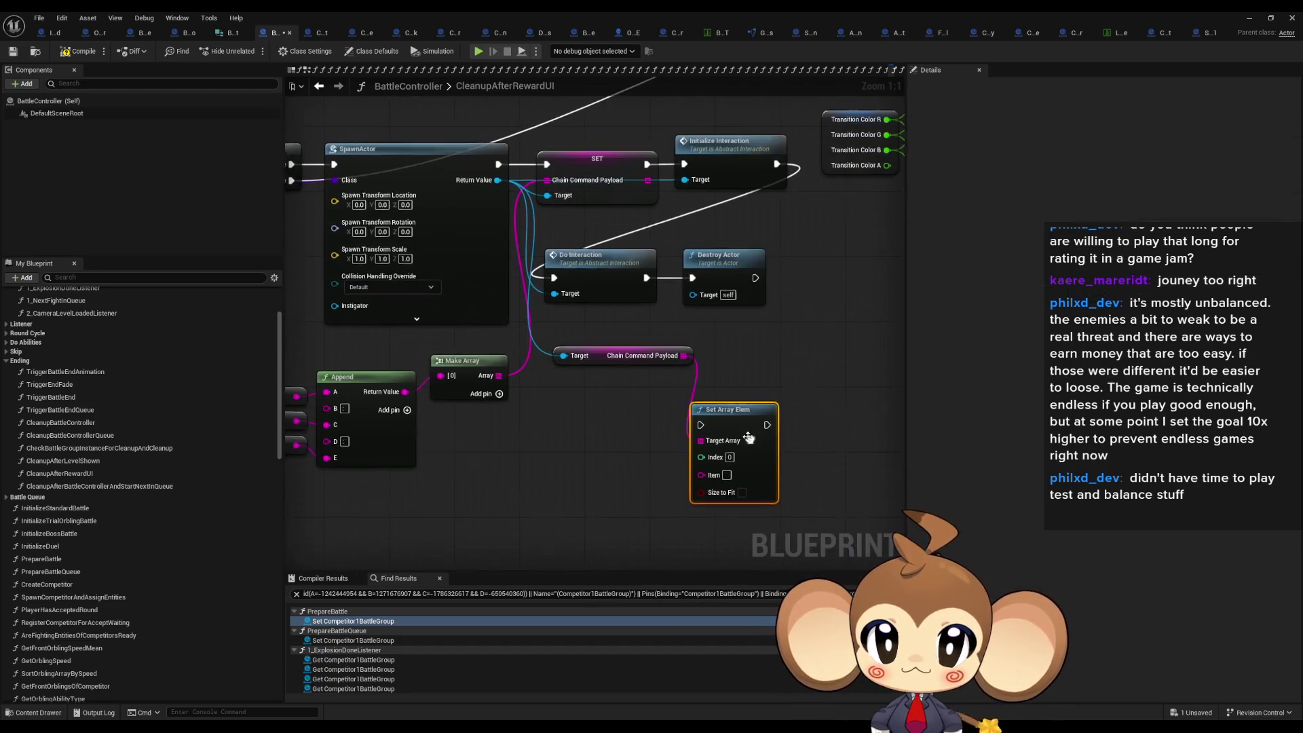
left_click_drag(751, 381, 758, 332)
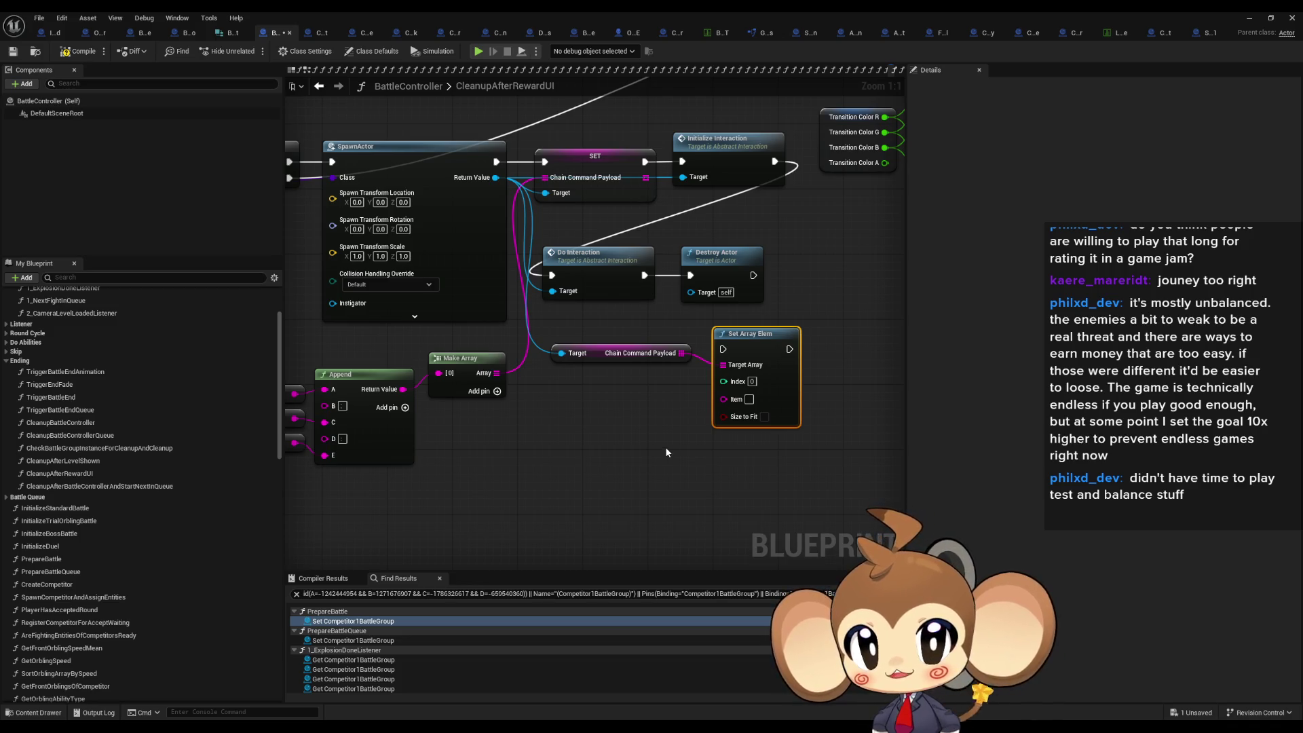
- Wire Append into Set Array Elem's Item and run it right after SpawnActor
left_click_drag(617, 444, 688, 431)
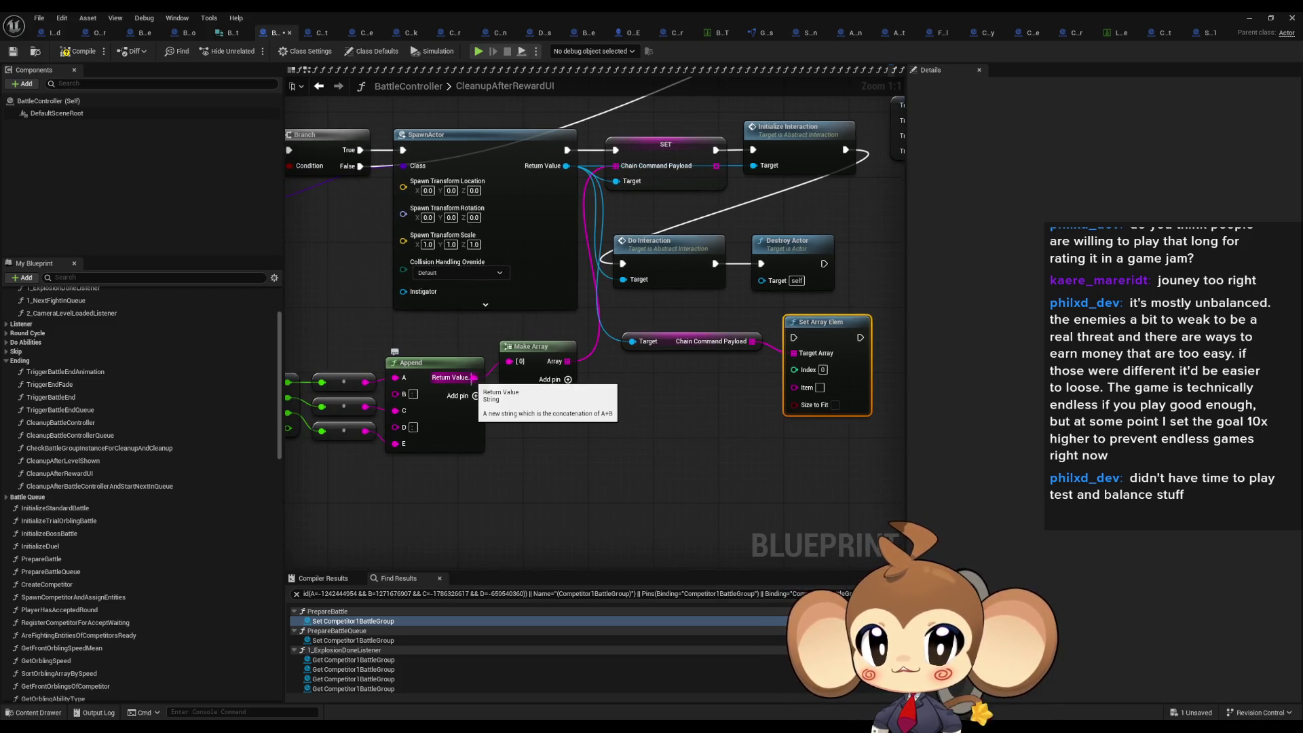
left_click_drag(473, 377, 813, 392)
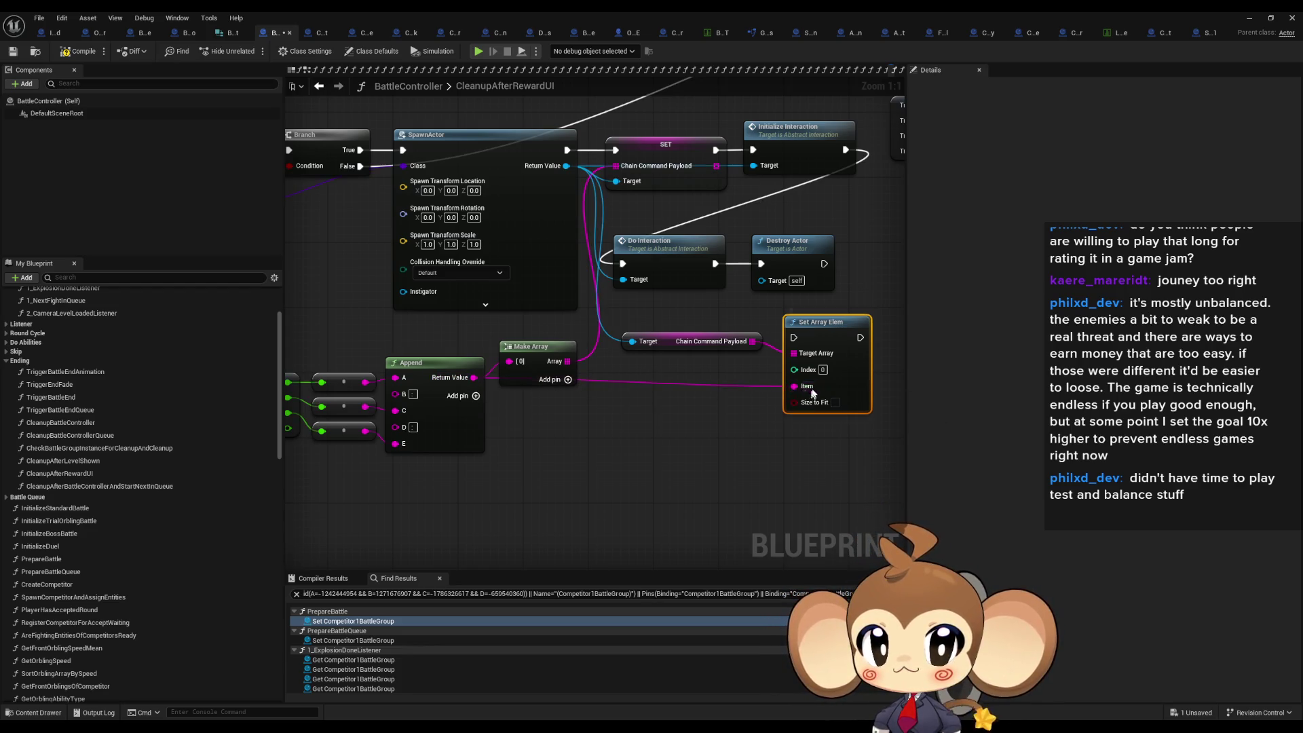
left_click_drag(797, 344, 566, 153)
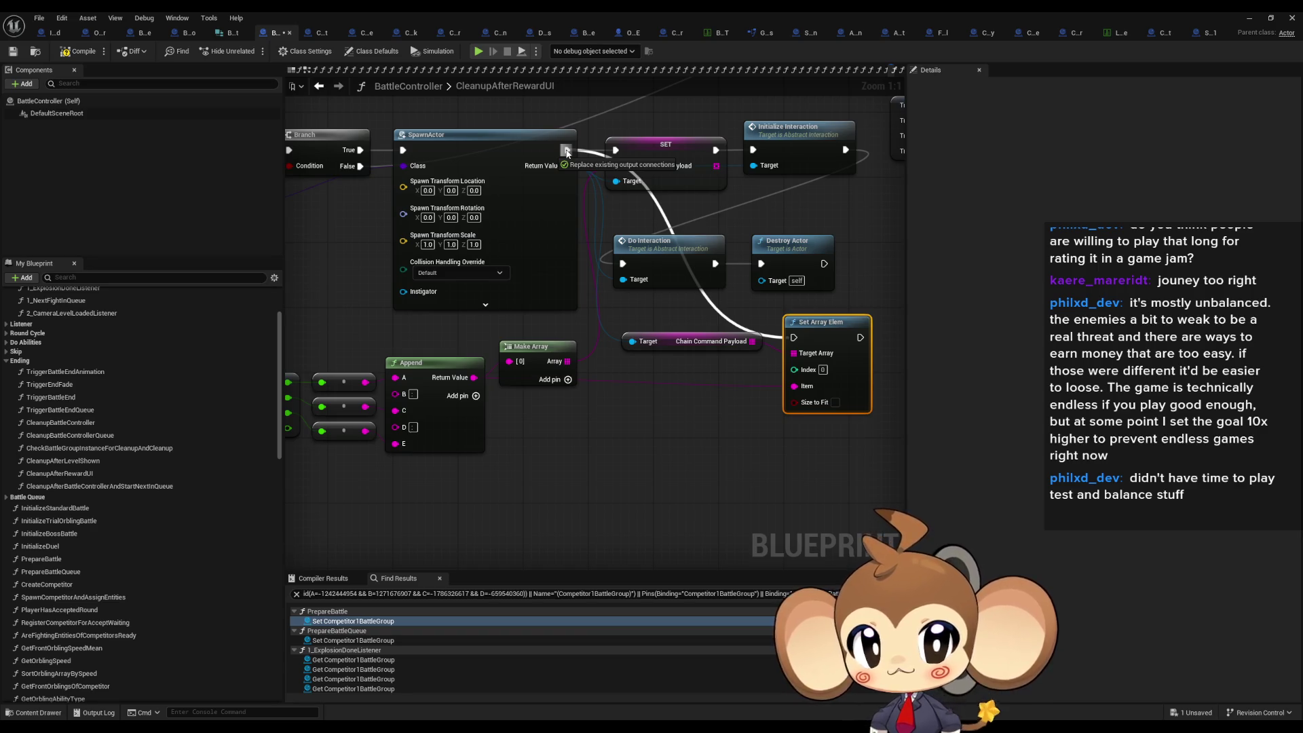
left_click_drag(566, 153, 566, 151)
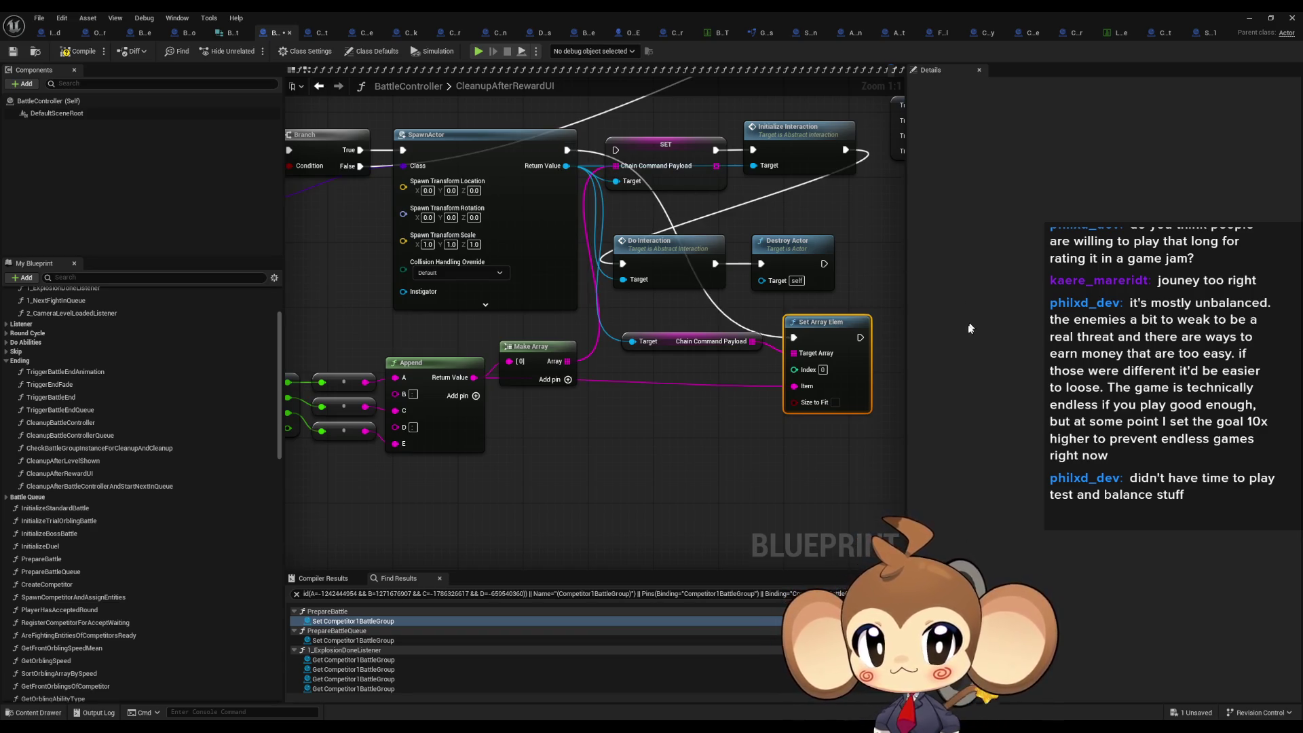
left_click_drag(859, 336, 761, 263)
- Delete the old Chain Command Payload SET node and move Set Array Elem into its place
left_click(704, 152)
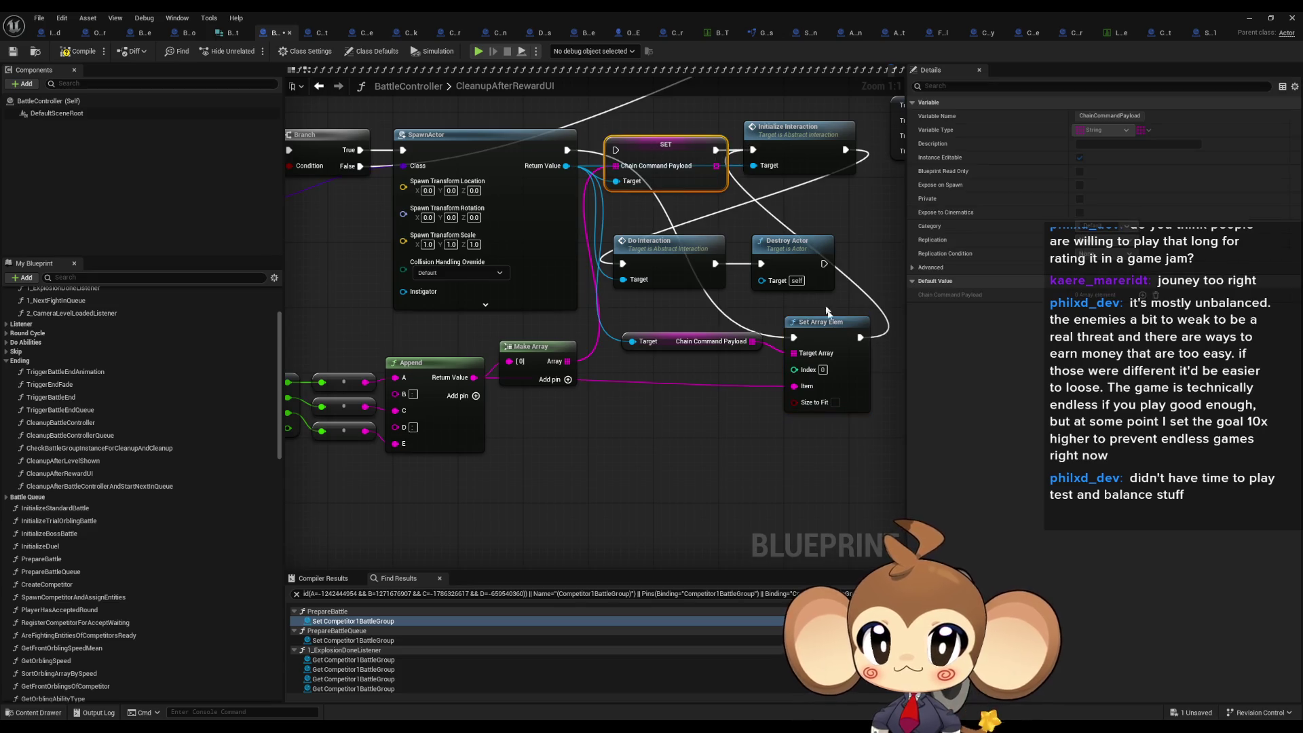
key("Delete")
mouse_move(830, 331)
left_mouse_down()
mouse_move(684, 181)
mouse_move(672, 142)
left_mouse_up()
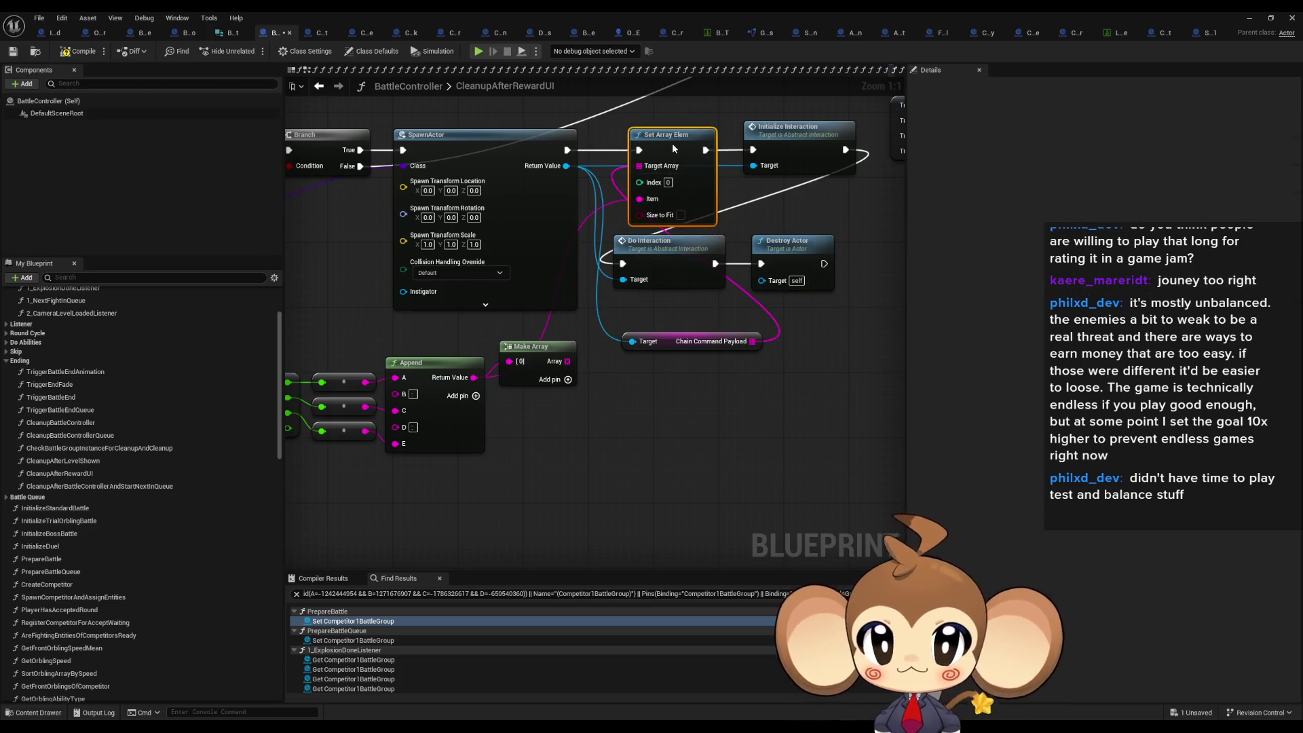
- Tidy the graph, delete the unneeded Make Array node, and return to the level editor
left_click_drag(677, 344, 645, 344)
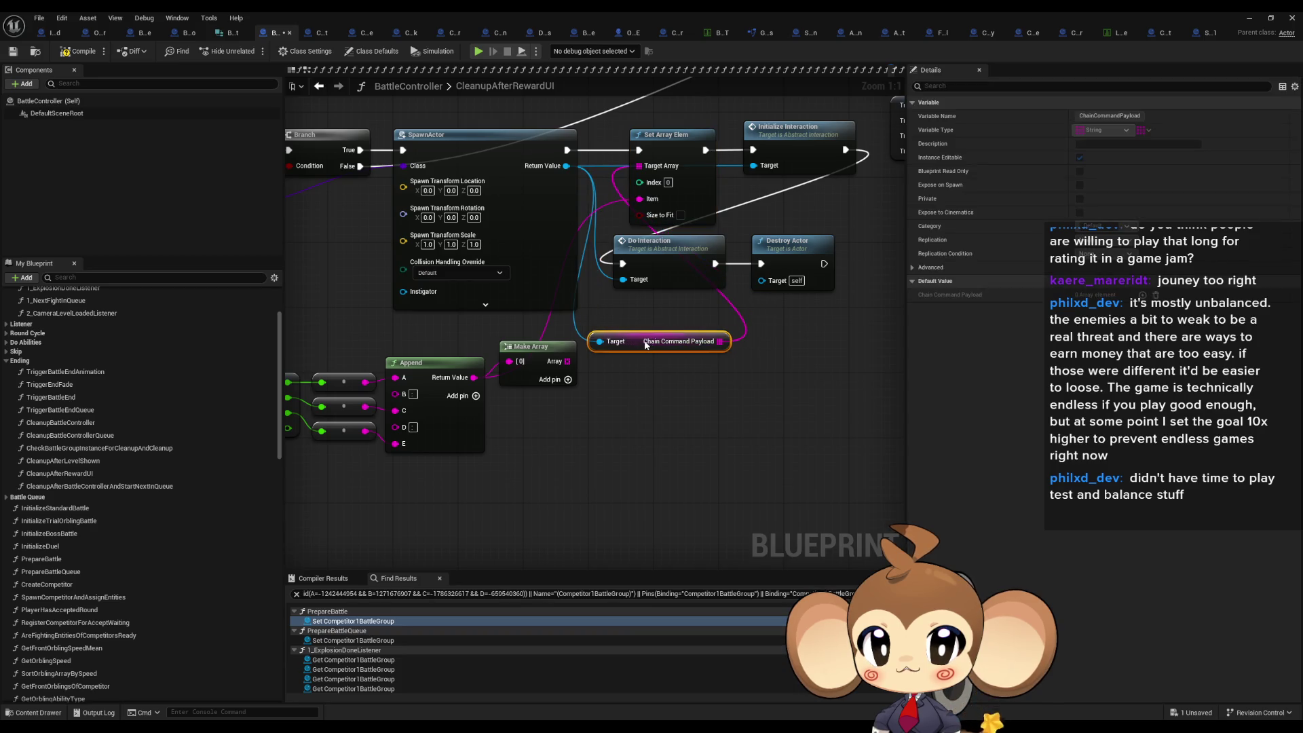
left_click(772, 397)
left_click_drag(678, 388, 610, 339)
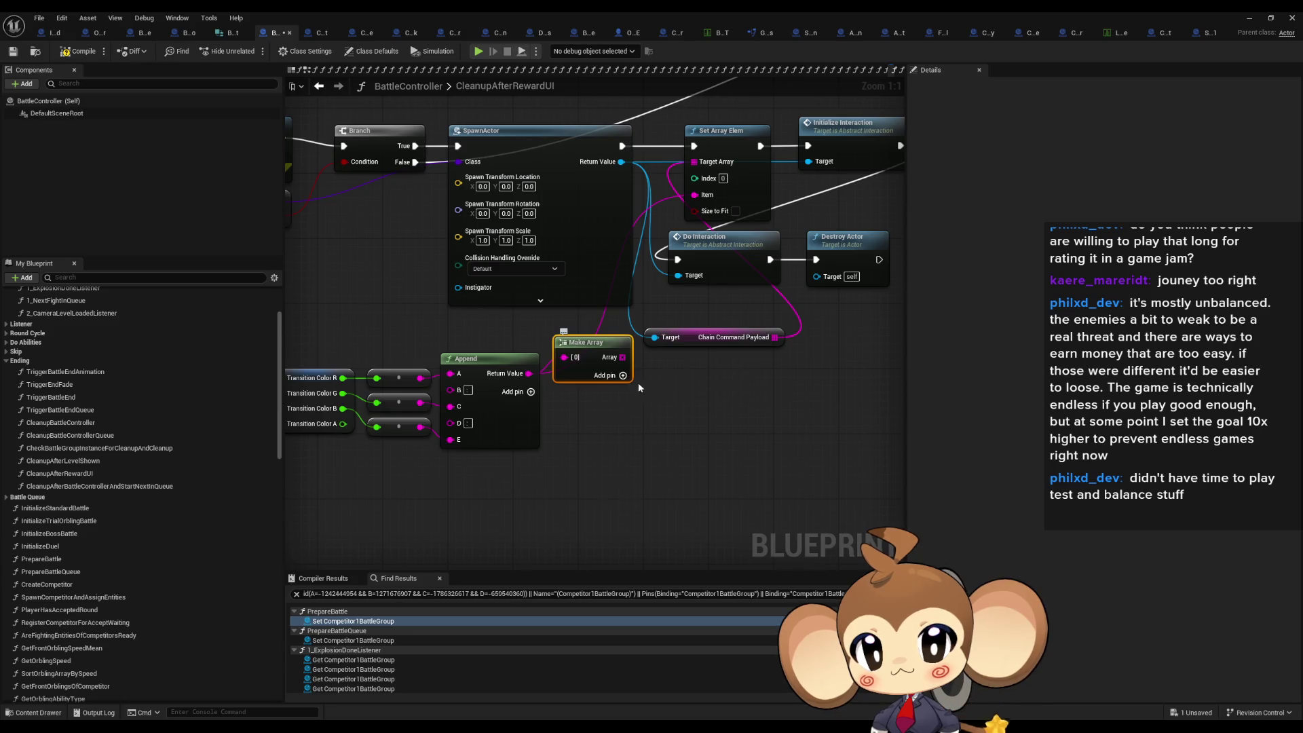
left_click_drag(737, 388, 738, 462)
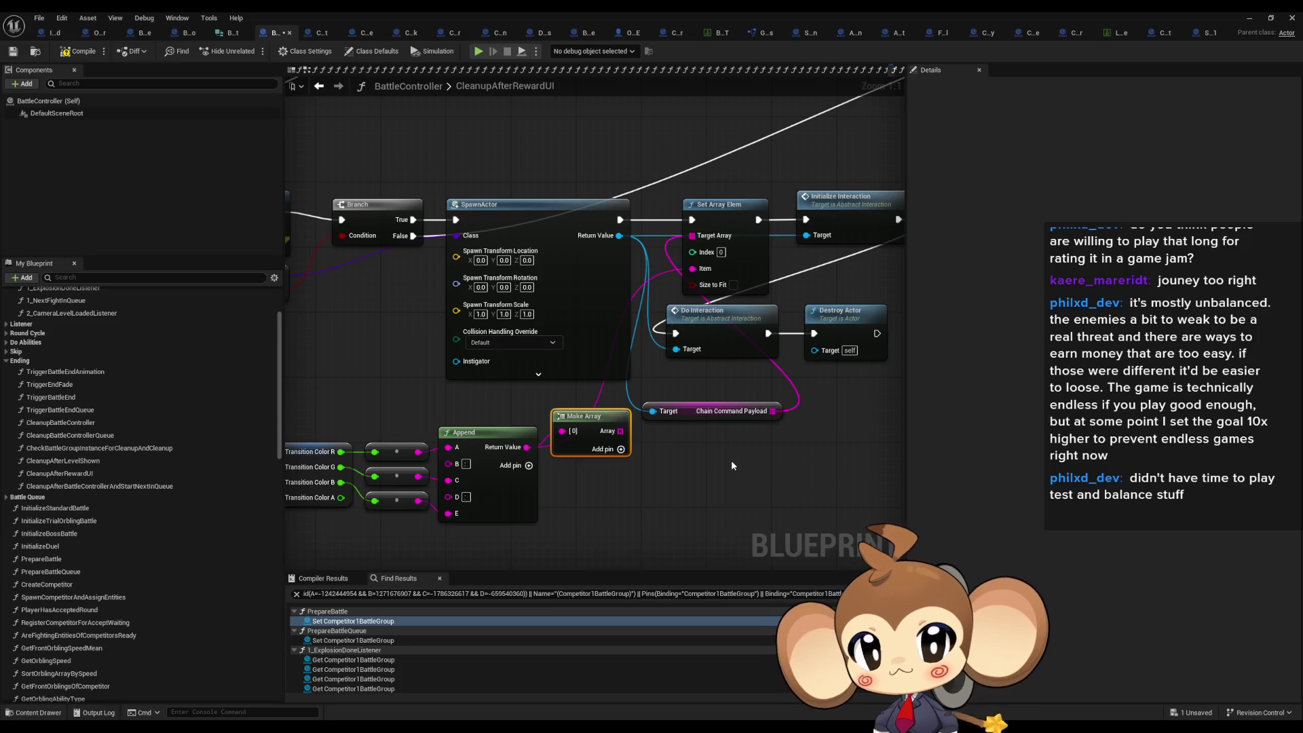
key("Delete")
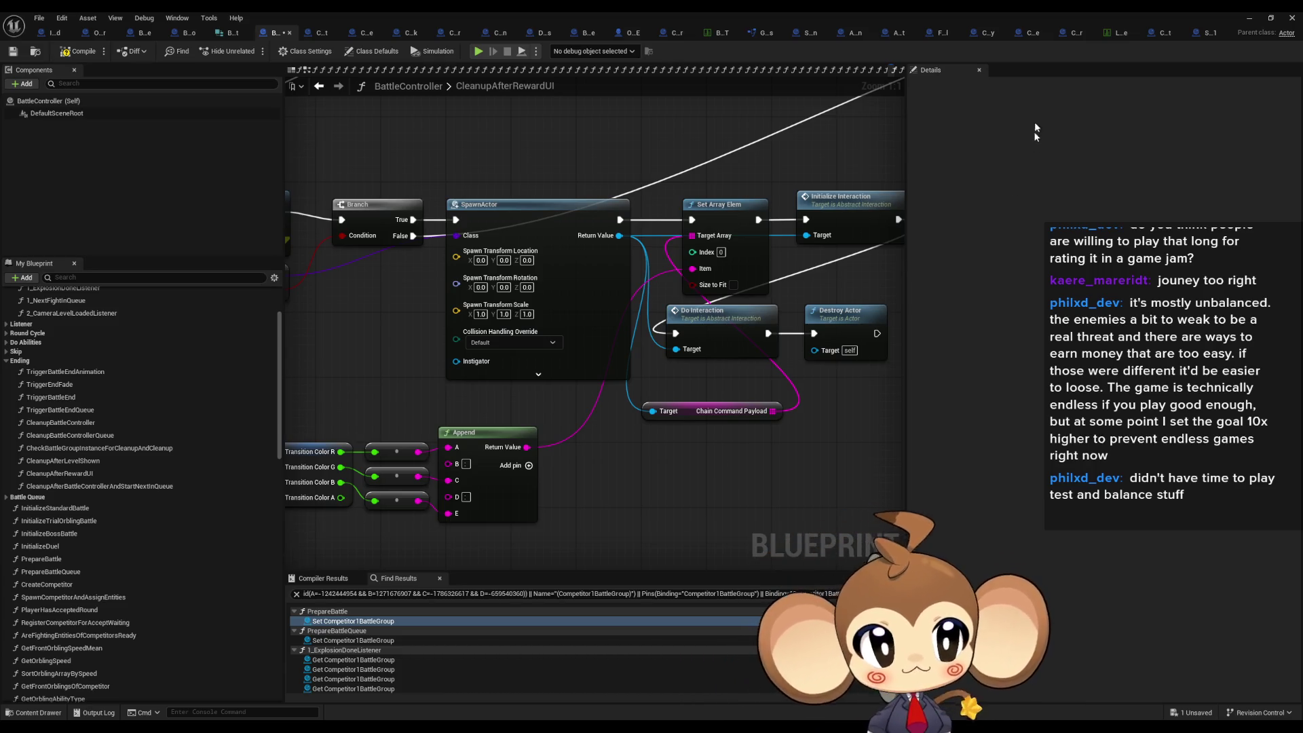
left_click(1249, 20)
left_click(256, 55)
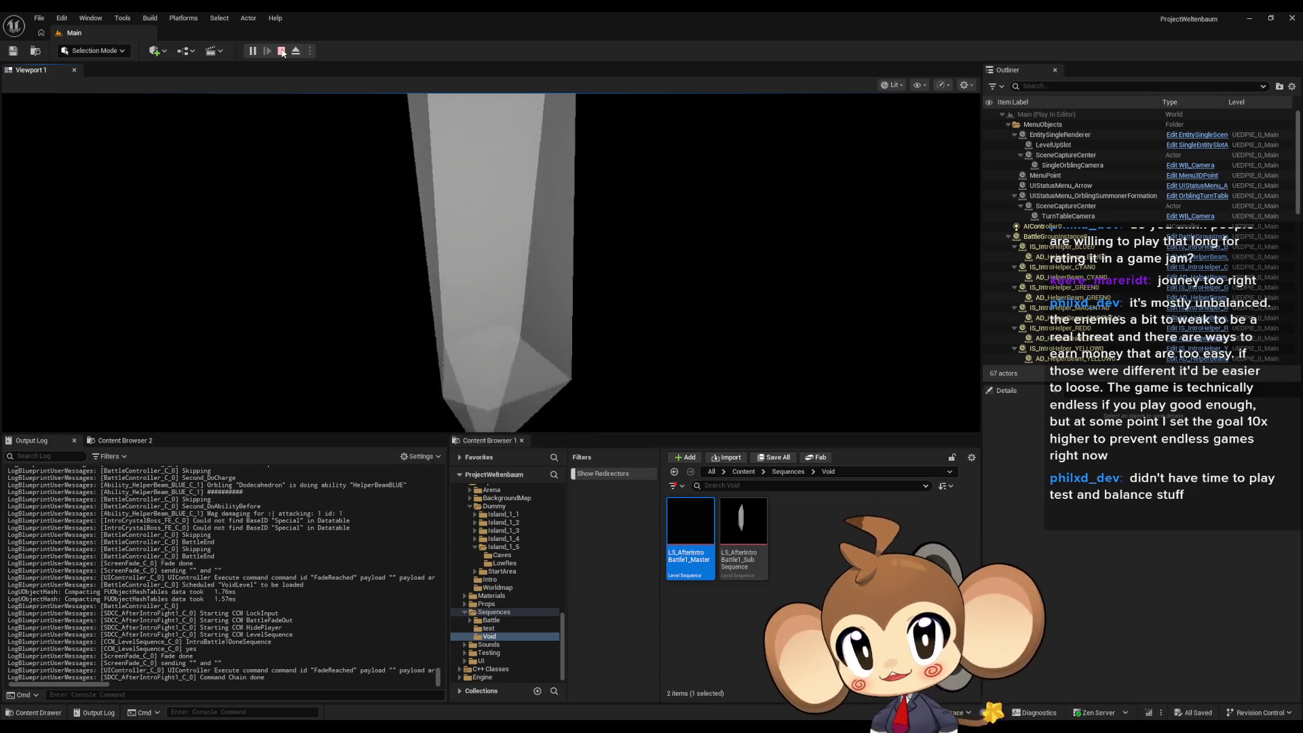
key("Escape")
- Browse to Content > Sequences > Void and open LS_AfterIntroBattle1_Master in Sequencer
left_click(743, 471)
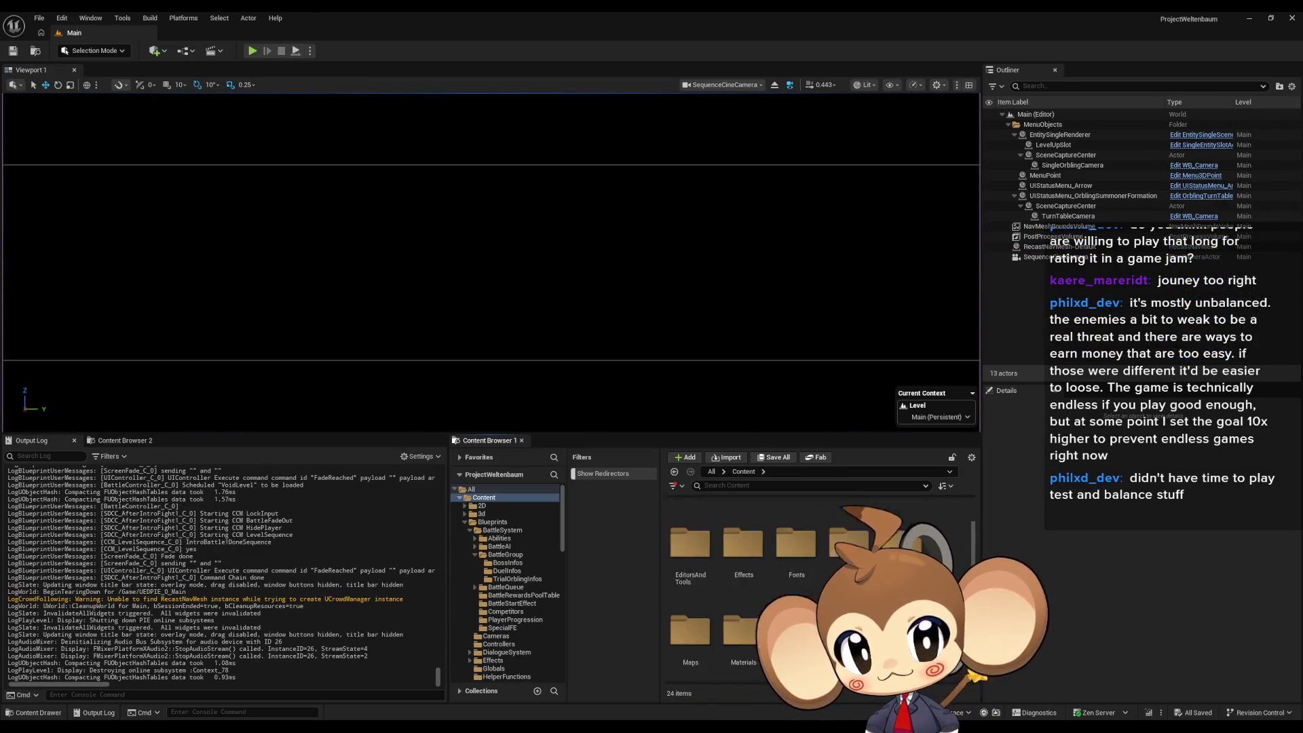
scroll(780, 590, "up", 2)
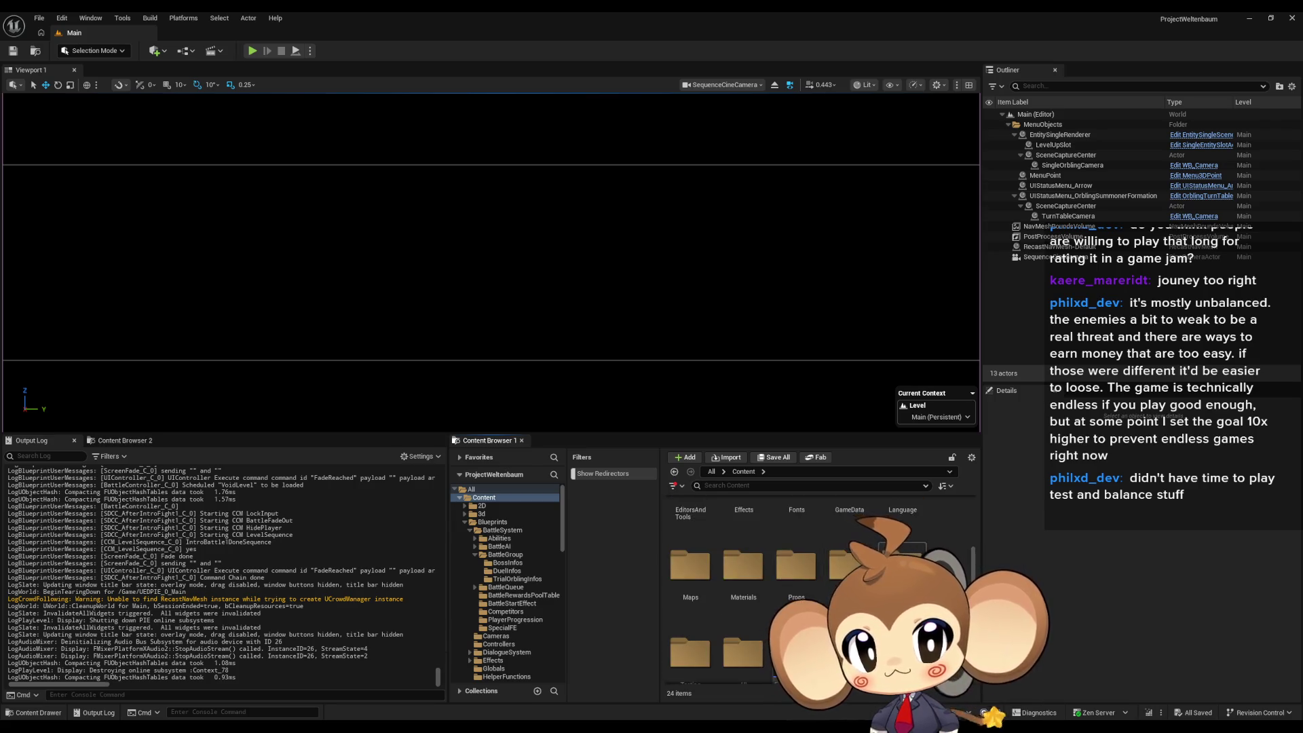
scroll(781, 590, "up", 2)
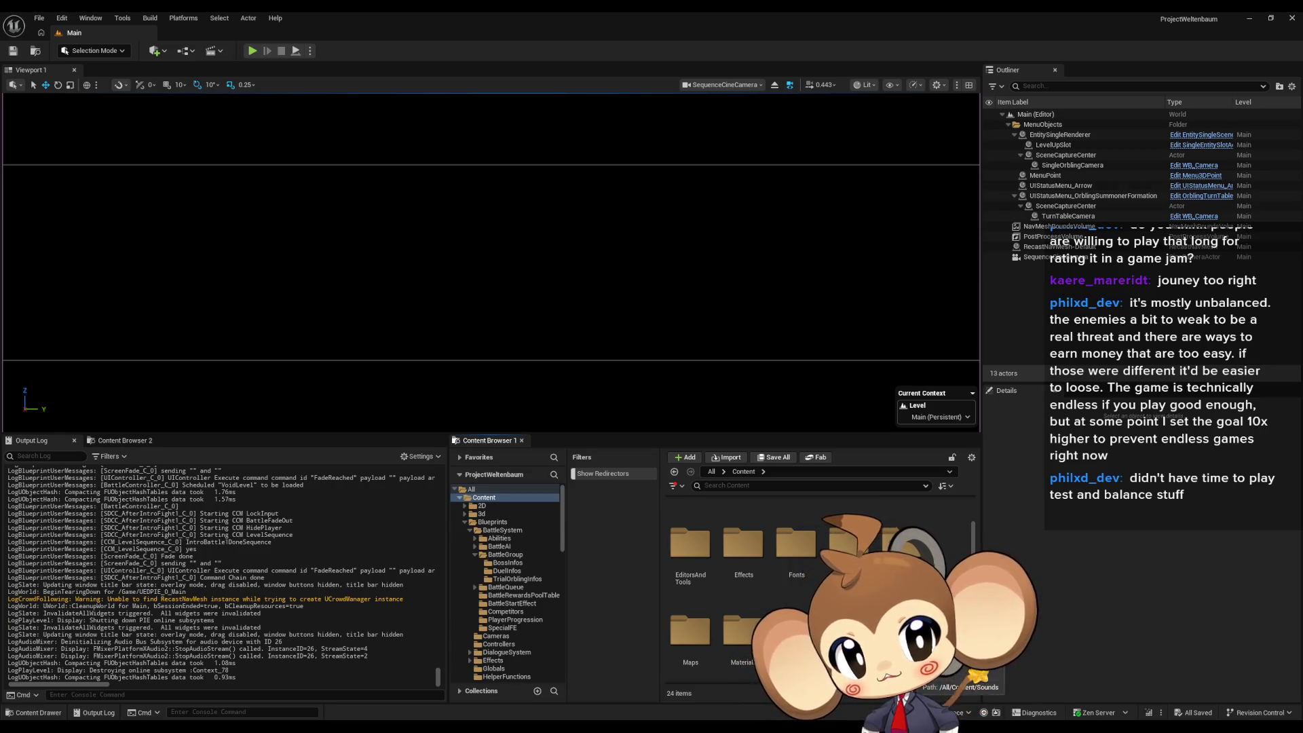
left_click(494, 612)
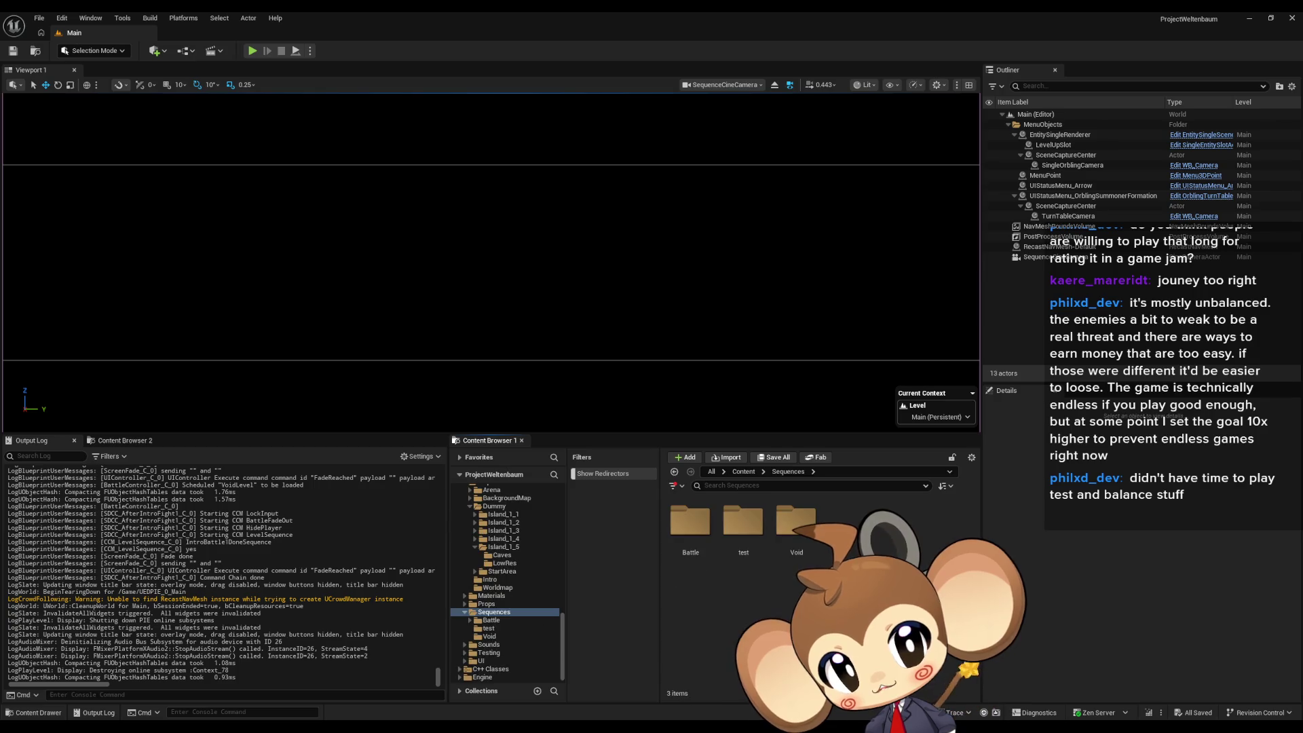
double_click(792, 535)
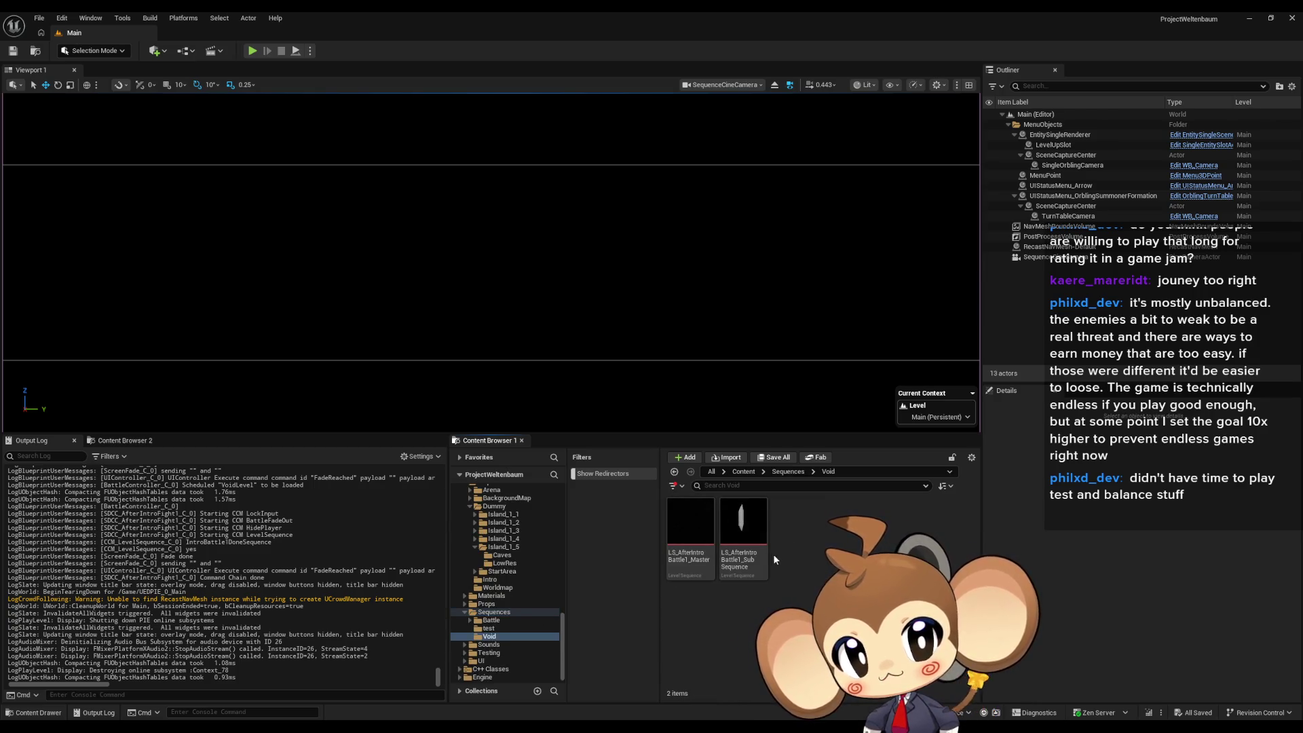
double_click(680, 519)
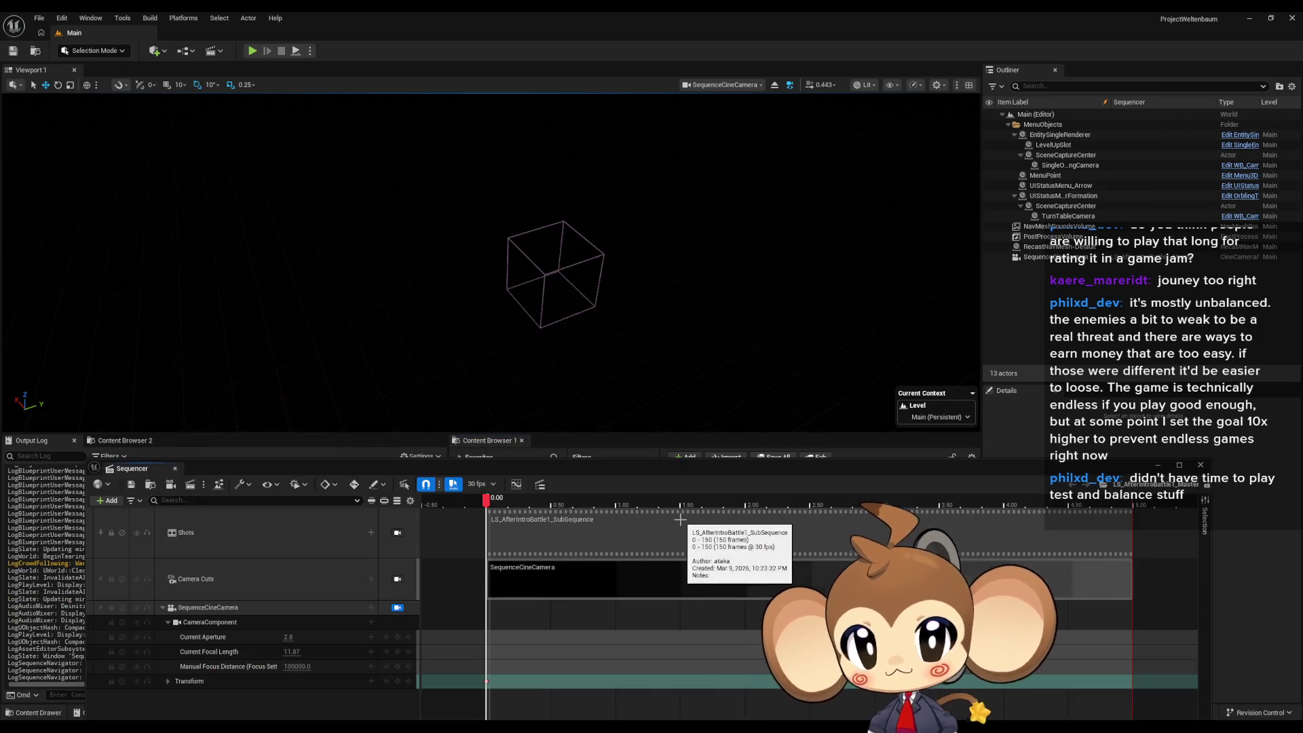
- Inspect the SequenceCineCamera camera cut's options and its list of bindable cameras
left_click(566, 582)
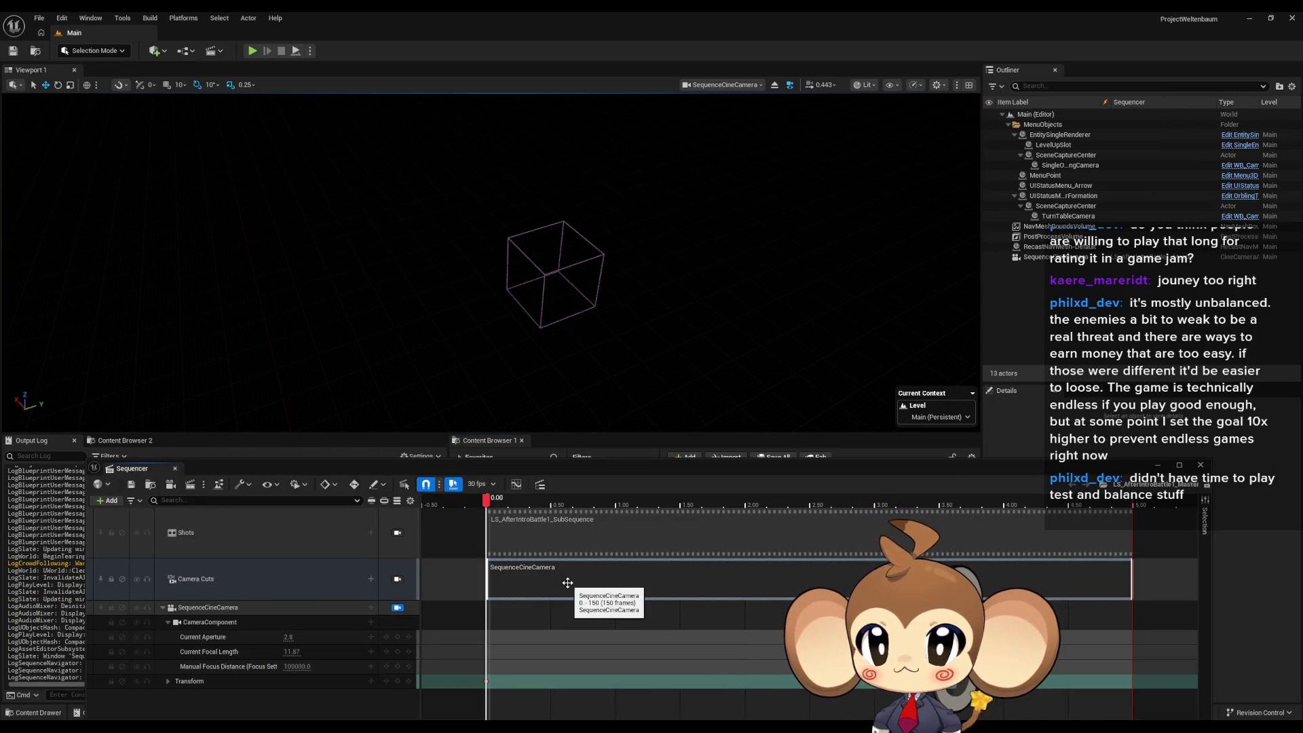
right_click(568, 582)
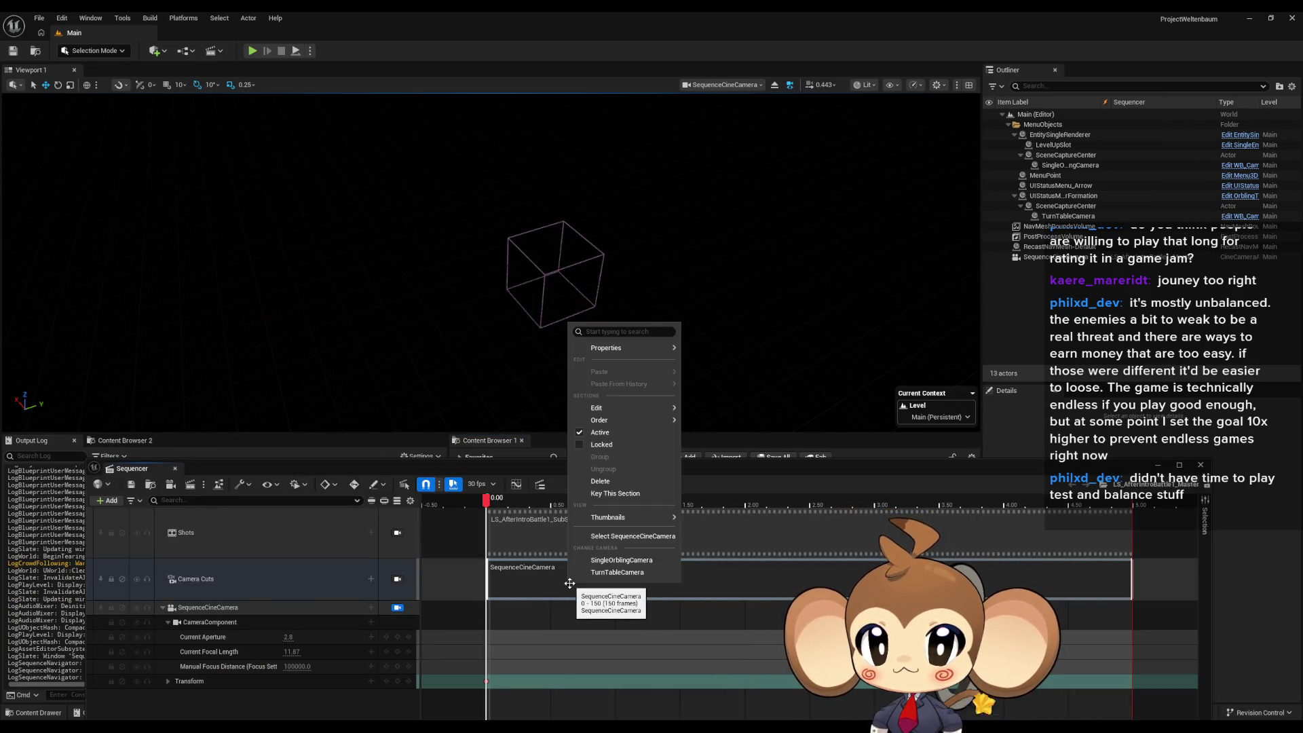
left_click(371, 581)
mouse_move(440, 619)
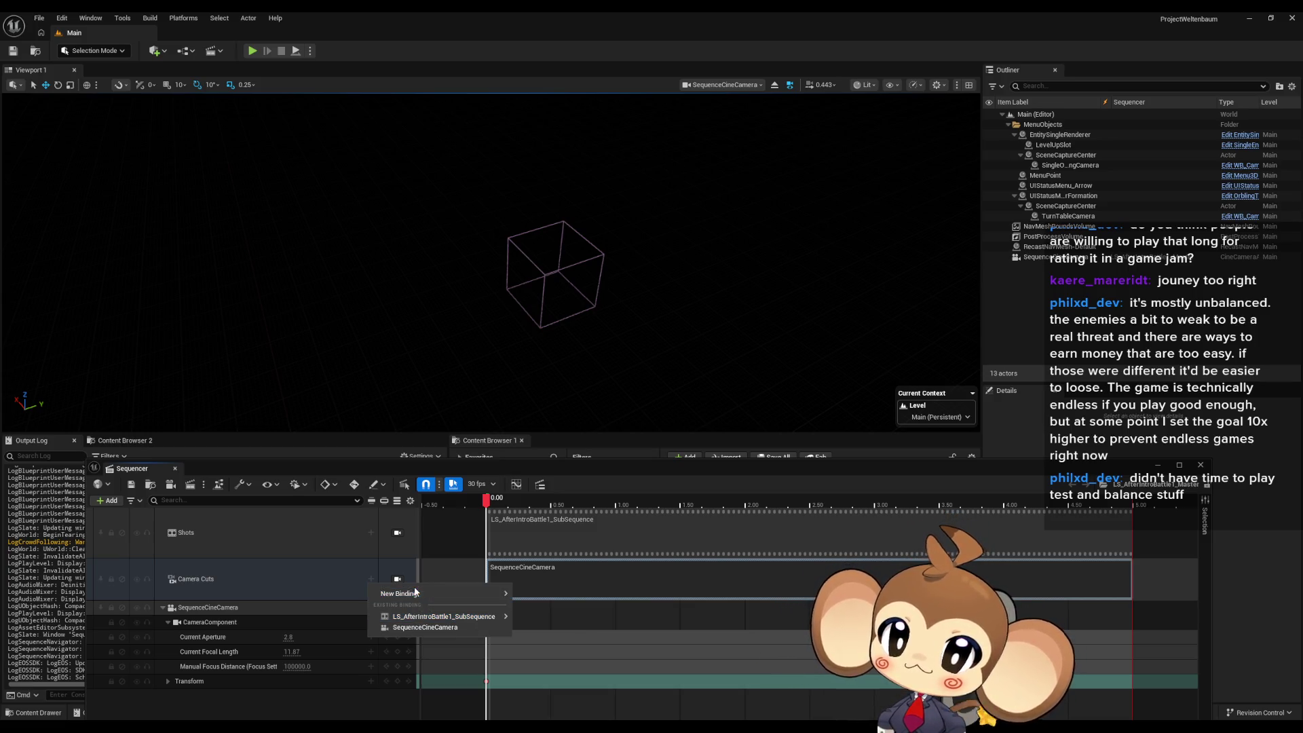
mouse_move(419, 596)
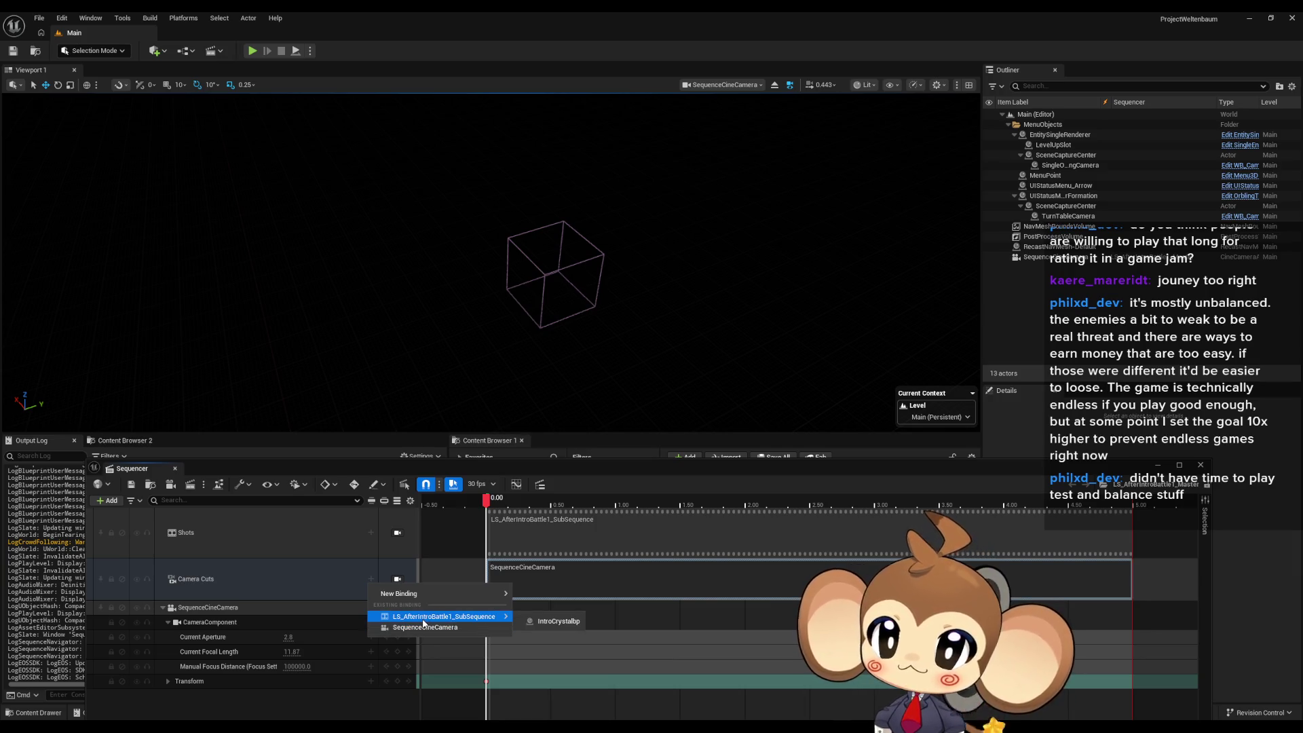
- Add LS_AfterIntroBattle1_SubSequence as a shot on the Shots track
left_click(559, 537)
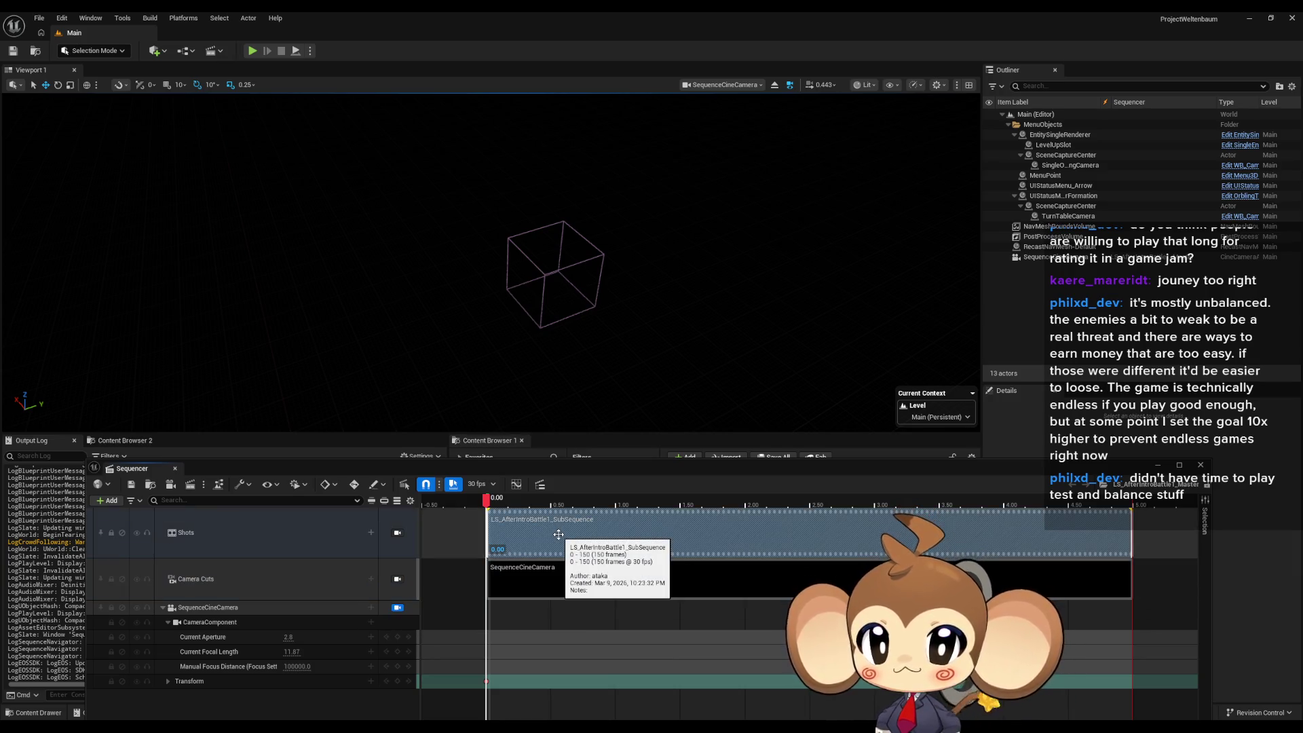
right_click(560, 537)
left_click(503, 532)
right_click(529, 533)
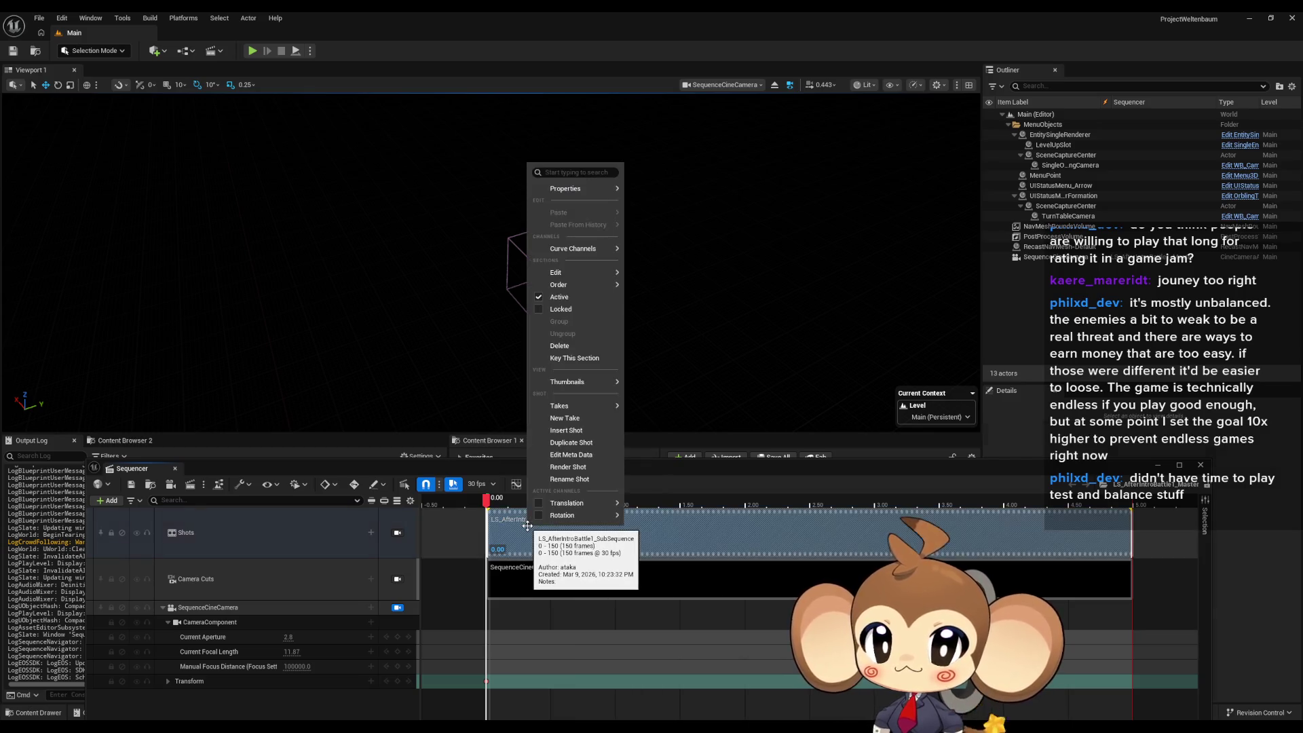
left_click(371, 533)
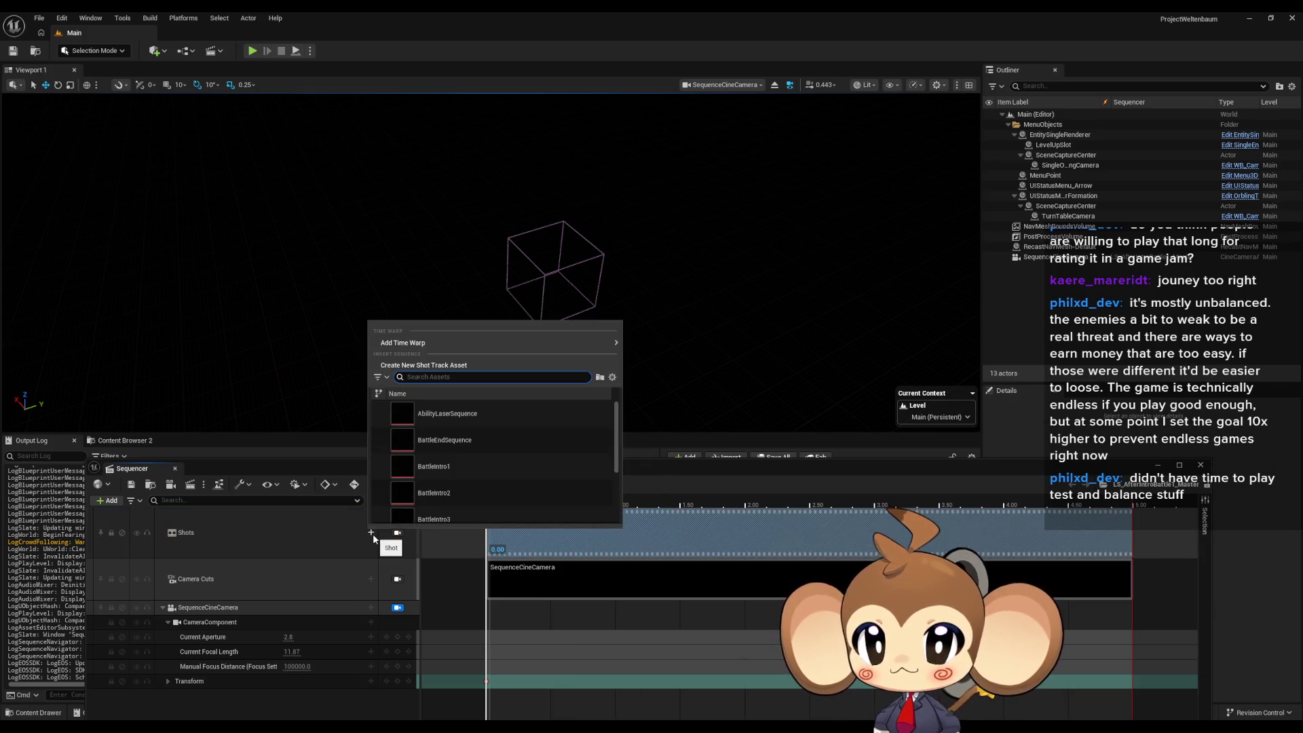
scroll(507, 471, "down", 1)
mouse_move(509, 468)
left_mouse_down()
mouse_move(654, 480)
mouse_move(685, 536)
left_mouse_up()
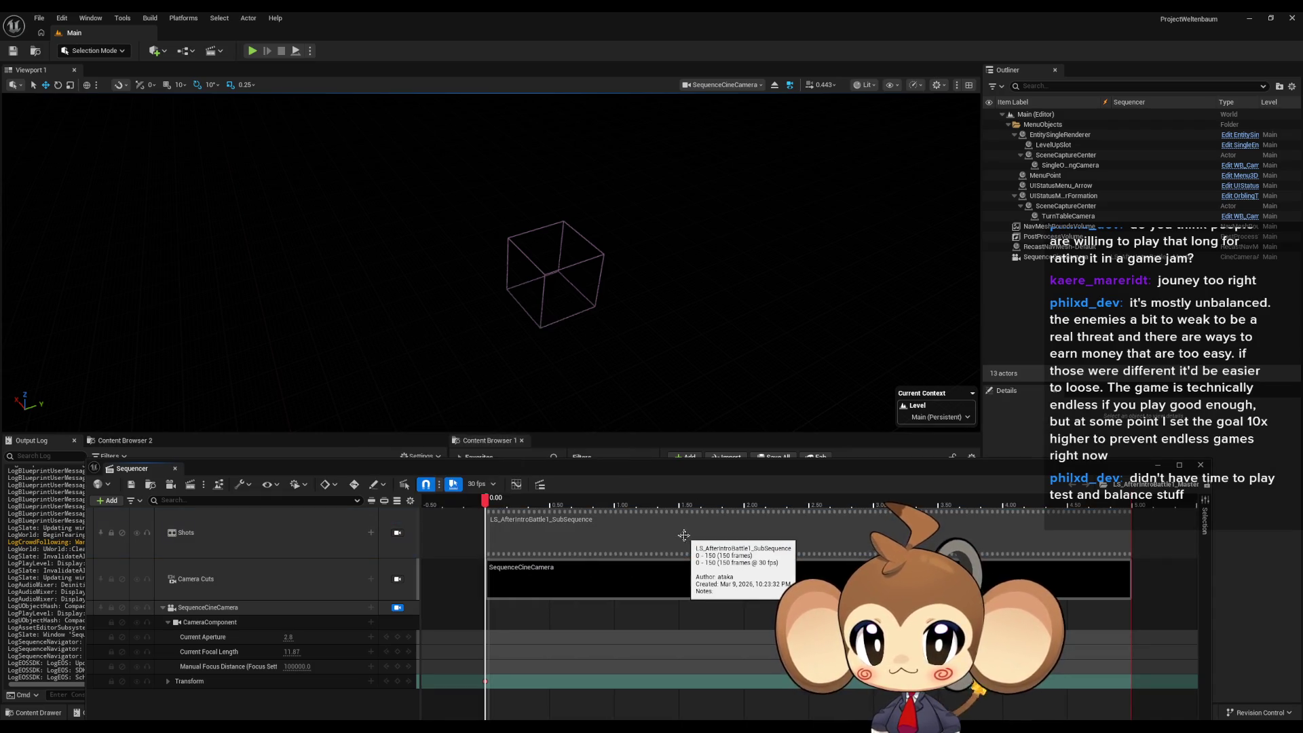
- Review the new shot's options, float the Sequencer window, and open the sub-sequence asset
right_click(584, 534)
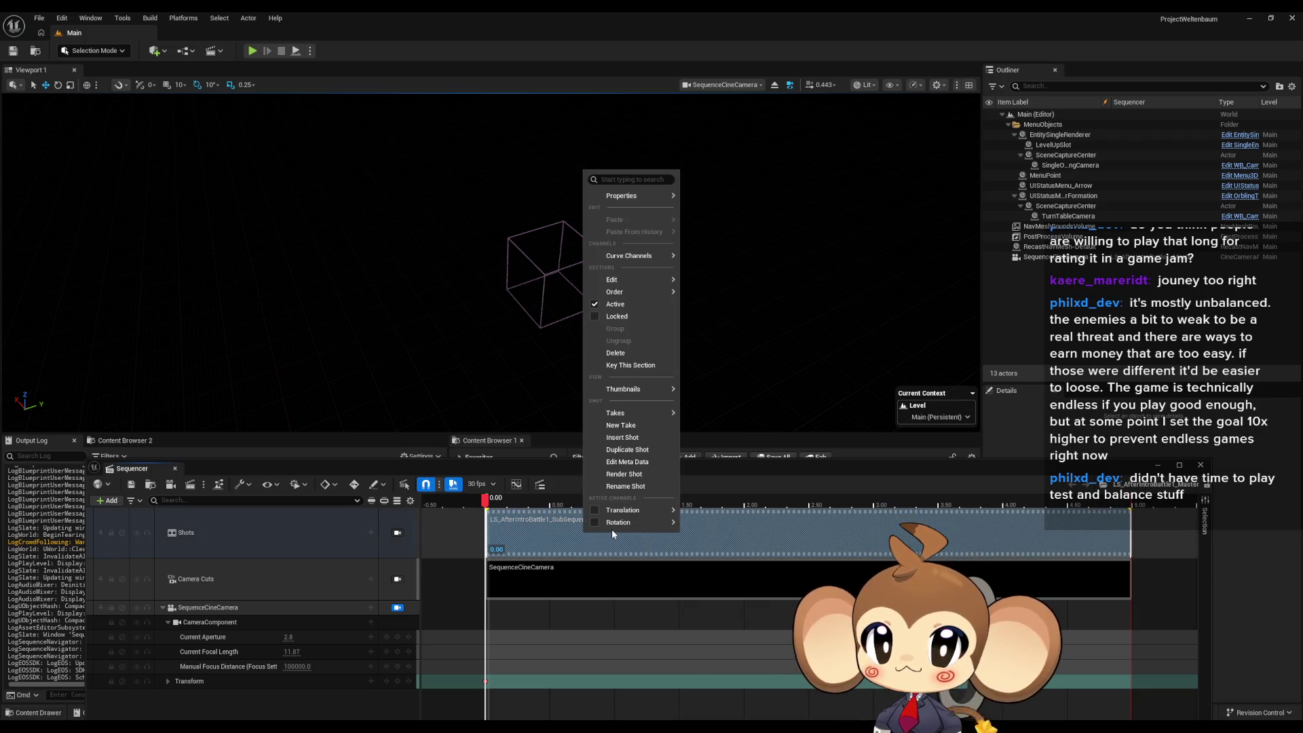
mouse_move(635, 258)
mouse_move(634, 281)
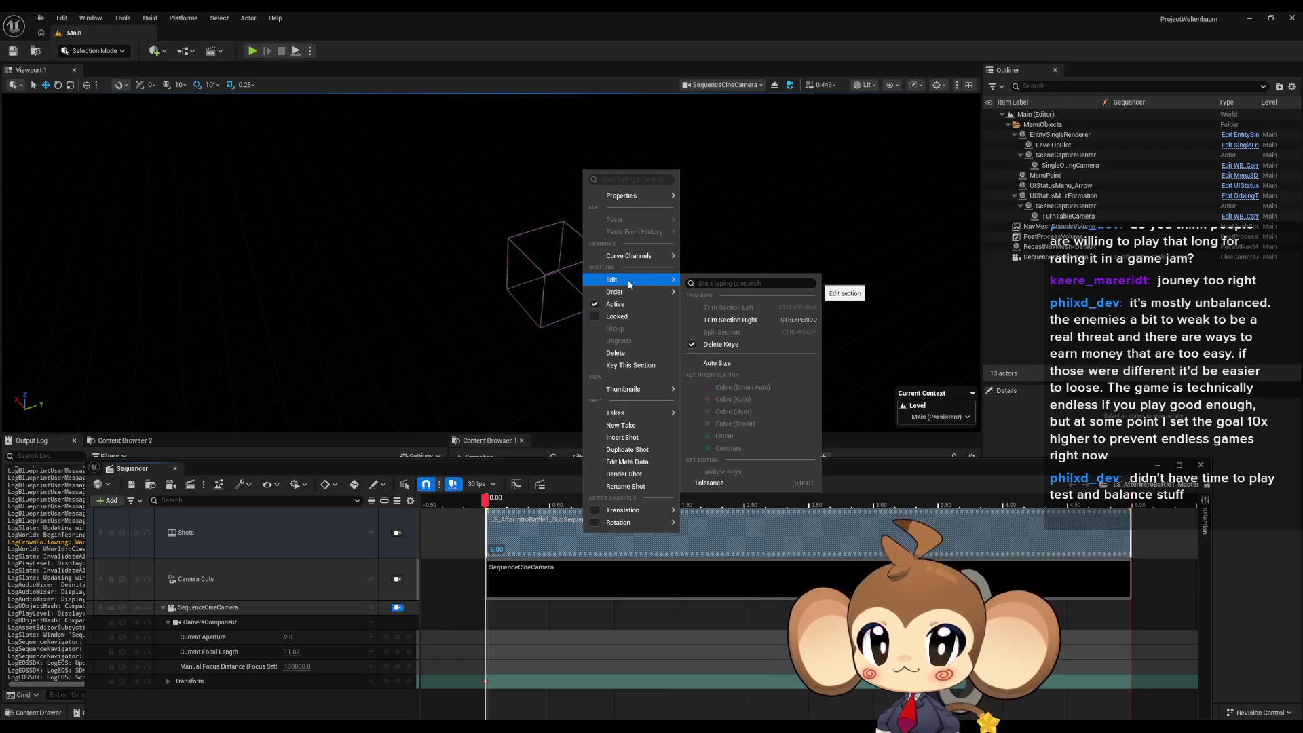
mouse_move(634, 510)
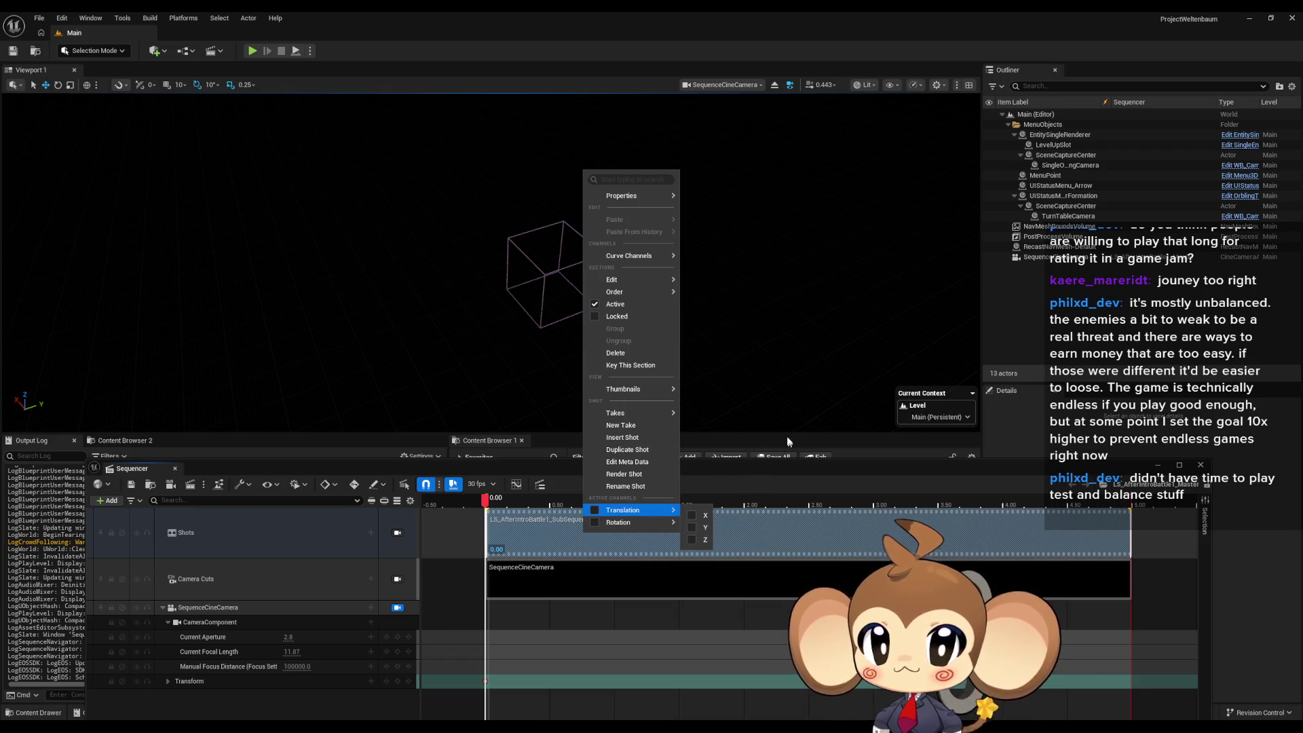
left_click(779, 465)
mouse_move(776, 465)
left_mouse_down()
mouse_move(723, 275)
mouse_move(743, 102)
left_mouse_up()
double_click(726, 560)
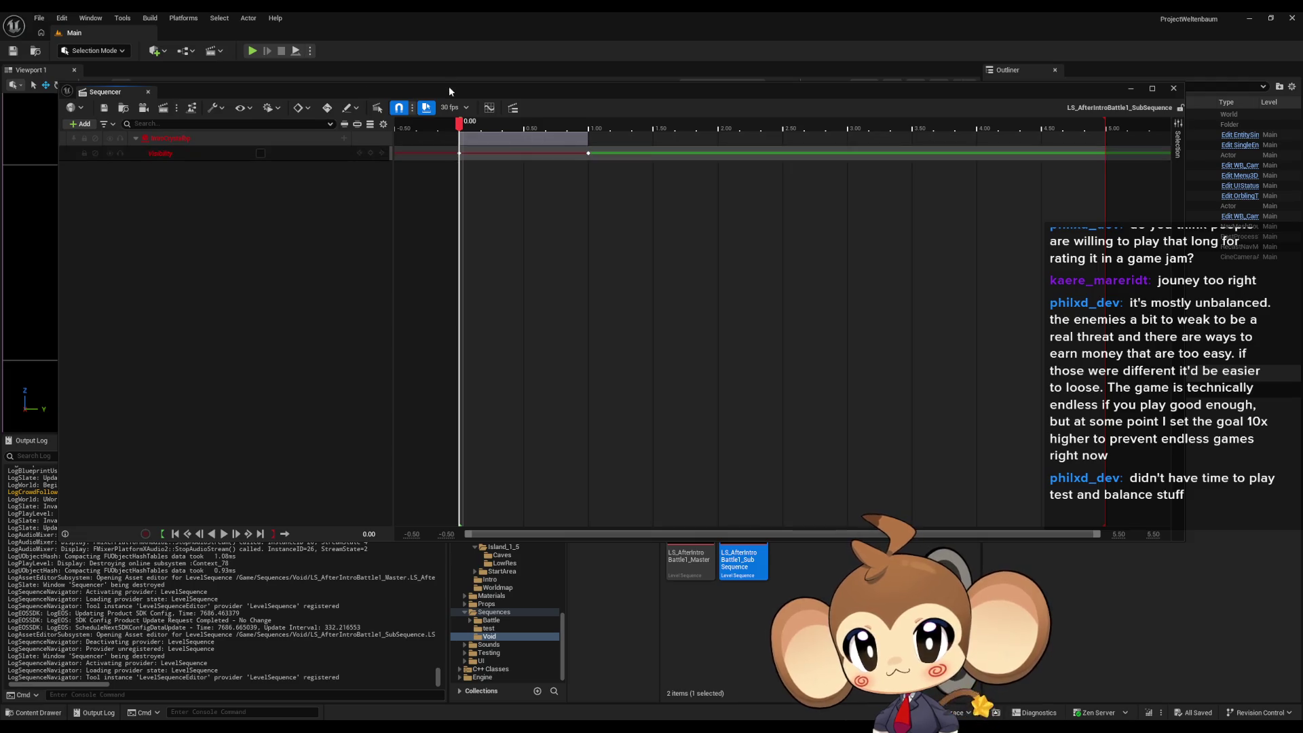
- Move the floating Sequencer aside, load VoidLevel from Content > Maps > Intro, and return to Sequences
mouse_move(449, 87)
left_mouse_down()
mouse_move(265, 97)
mouse_move(584, 23)
mouse_move(454, 527)
left_mouse_up()
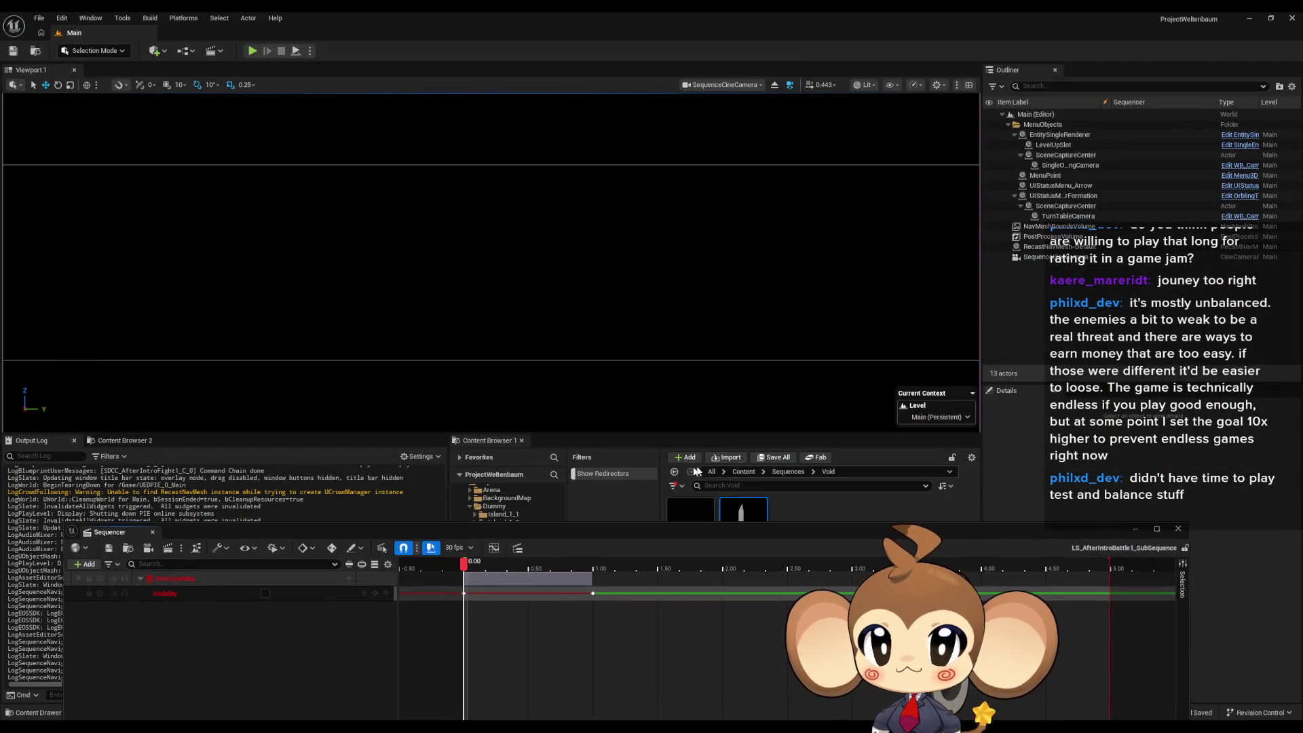
left_click(744, 471)
left_click_drag(805, 537, 786, 662)
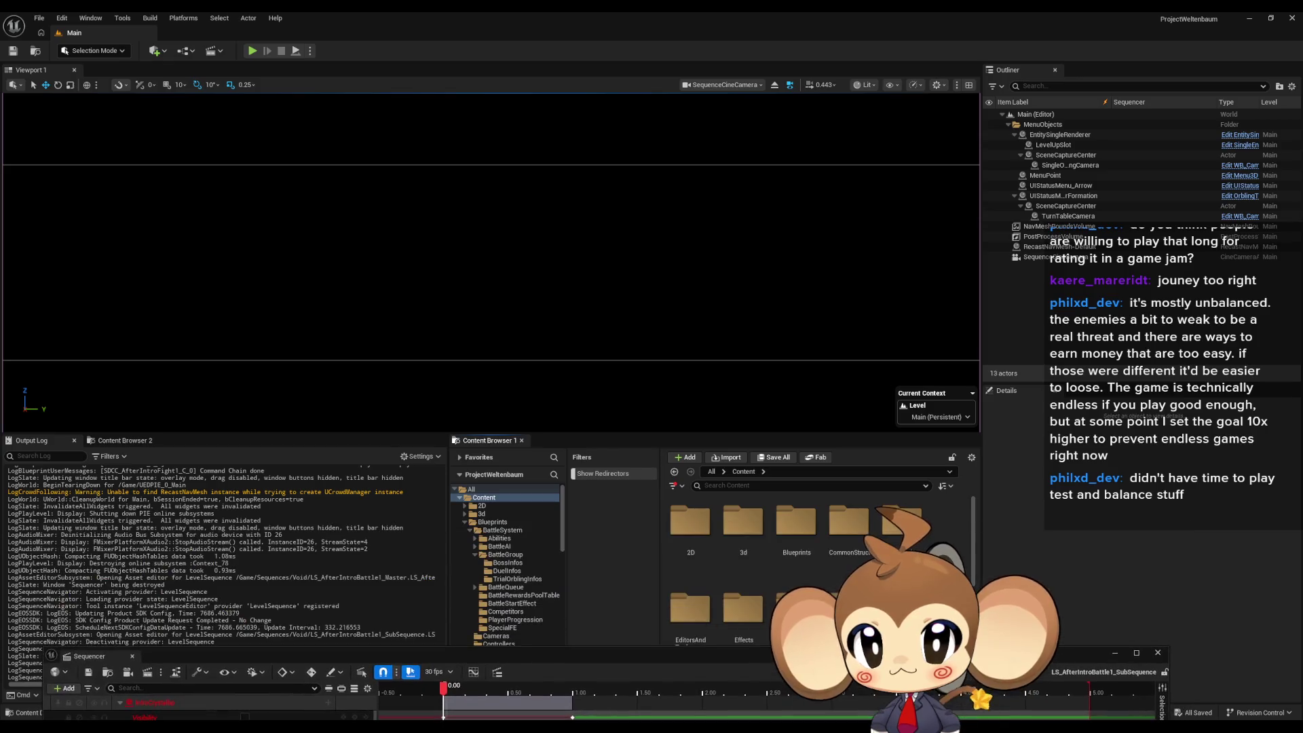
left_click(702, 566)
double_click(701, 567)
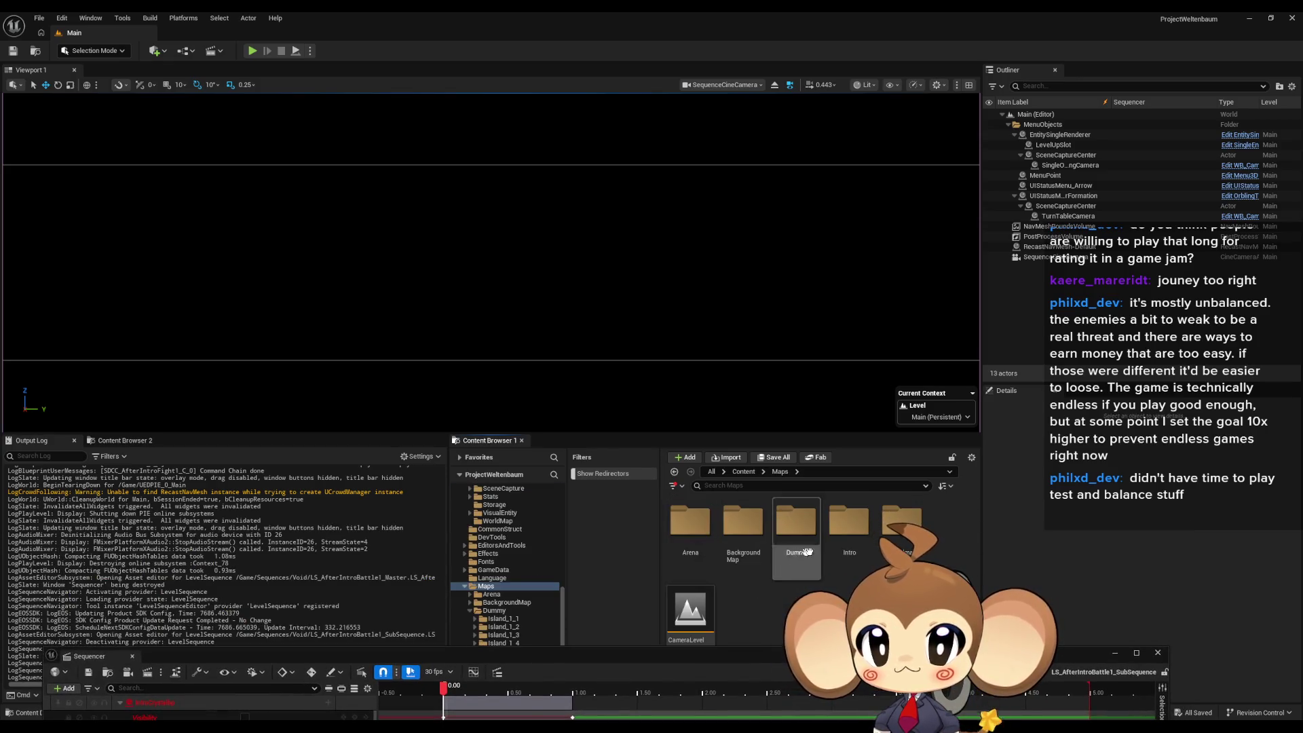
double_click(848, 537)
double_click(848, 536)
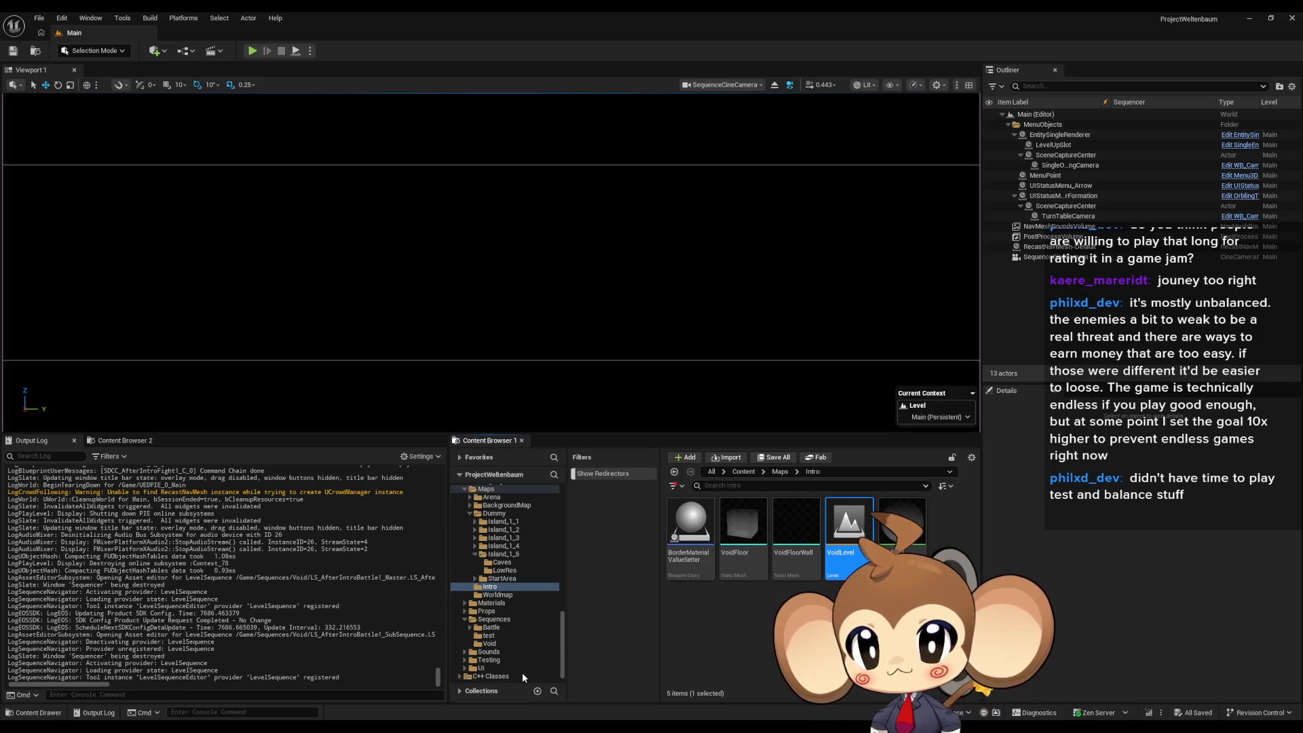
left_click(743, 472)
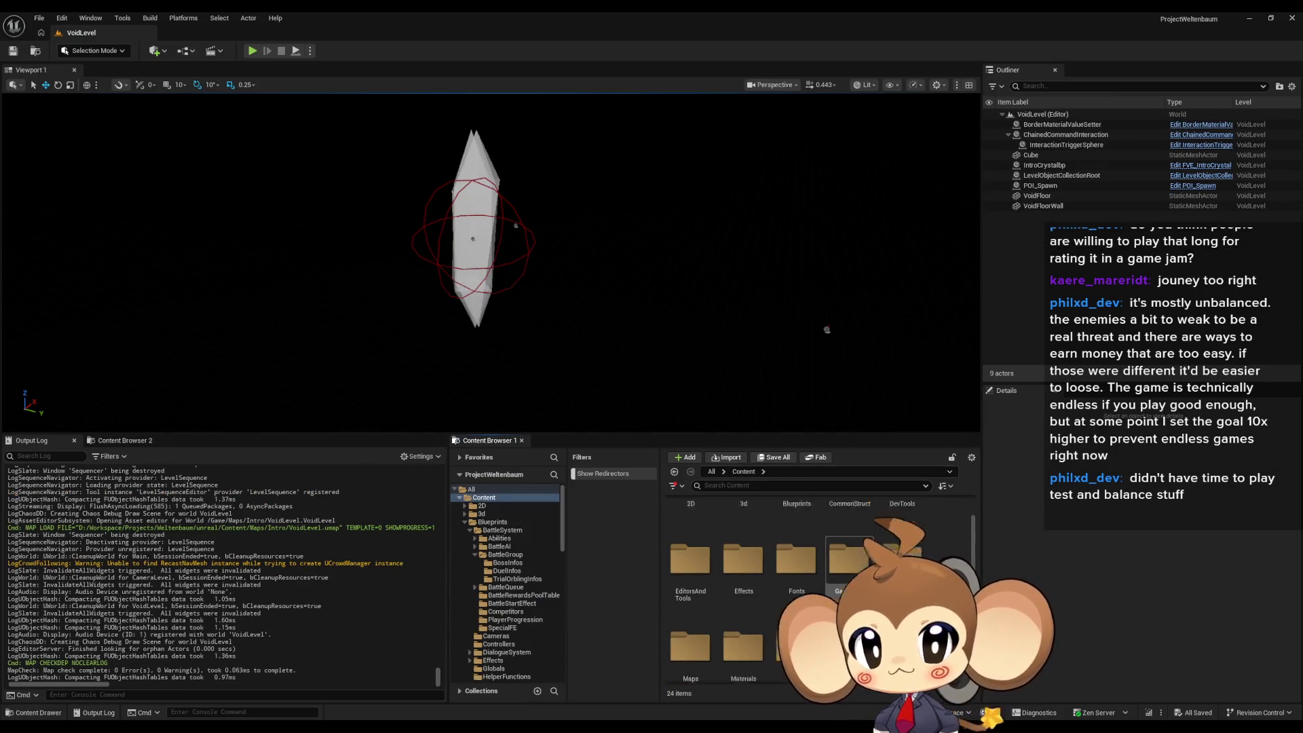
double_click(690, 587)
- Open LS_AfterIntroBattle1_SubSequence from Sequences/Void and scrub to preview the crystal appearing
double_click(814, 533)
left_click(694, 529)
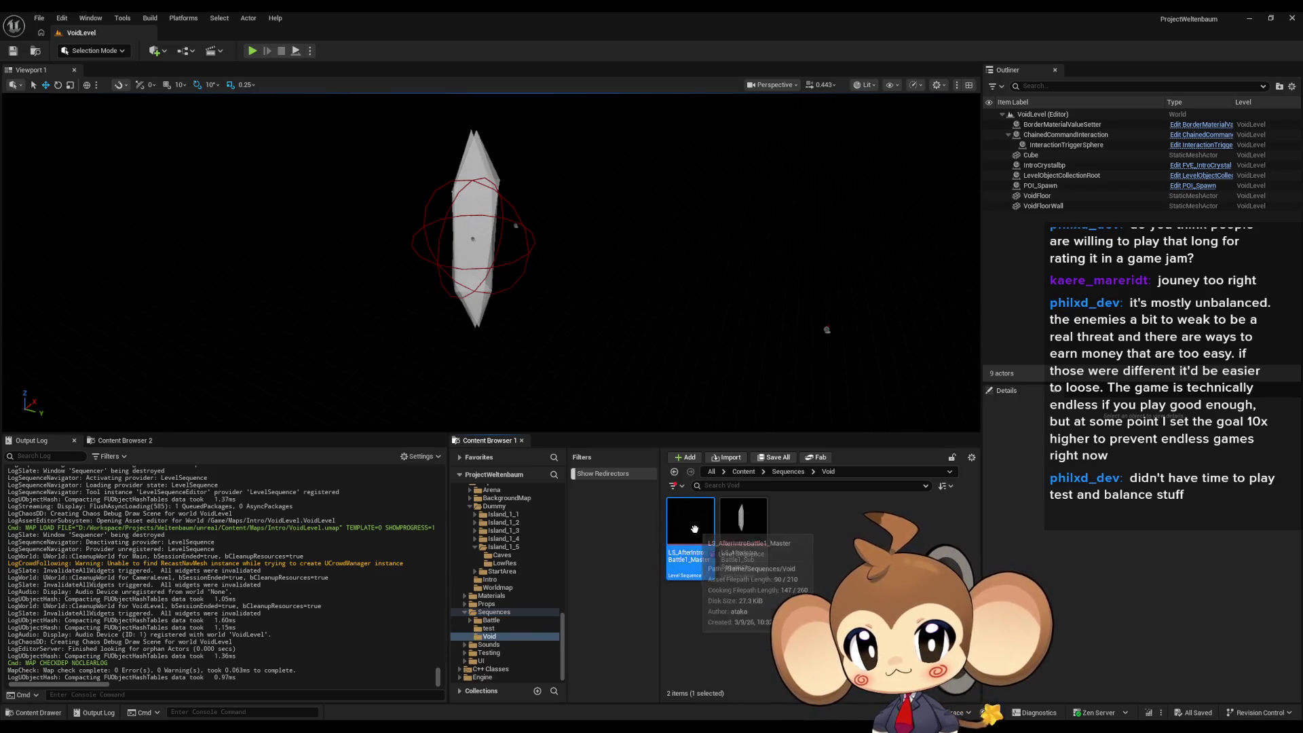
key("Right")
double_click(760, 528)
mouse_move(524, 667)
left_mouse_down()
mouse_move(570, 397)
mouse_move(560, 260)
left_mouse_up()
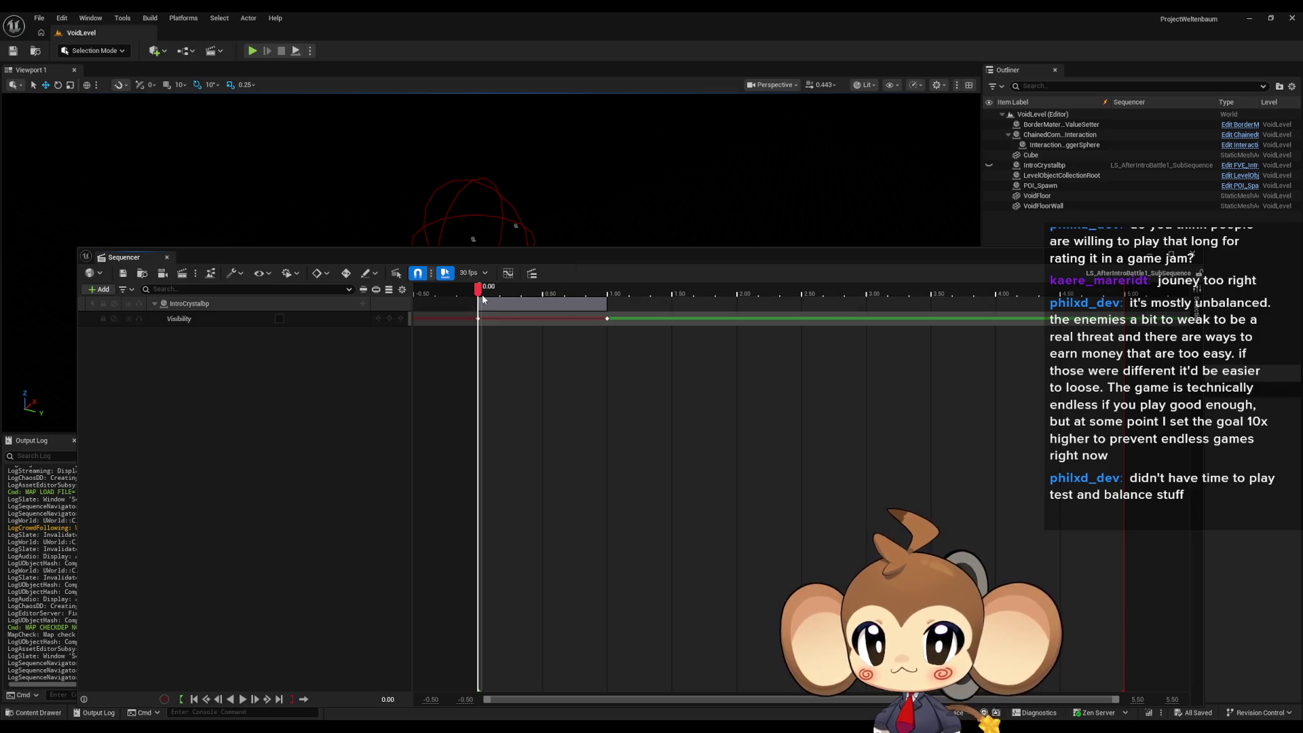
mouse_move(507, 292)
left_mouse_down()
mouse_move(646, 292)
mouse_move(547, 291)
mouse_move(609, 314)
mouse_move(1127, 307)
left_mouse_up()
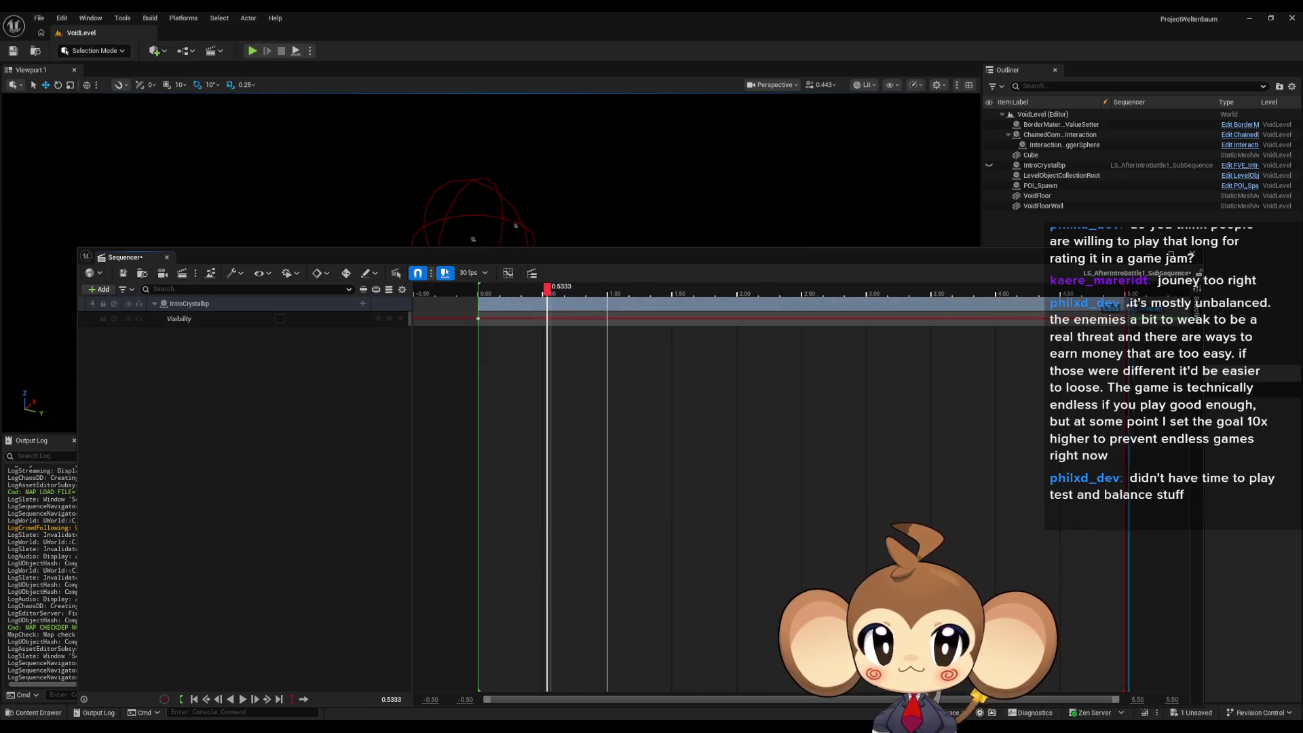
mouse_move(550, 292)
left_mouse_down()
mouse_move(790, 292)
mouse_move(647, 292)
left_mouse_up()
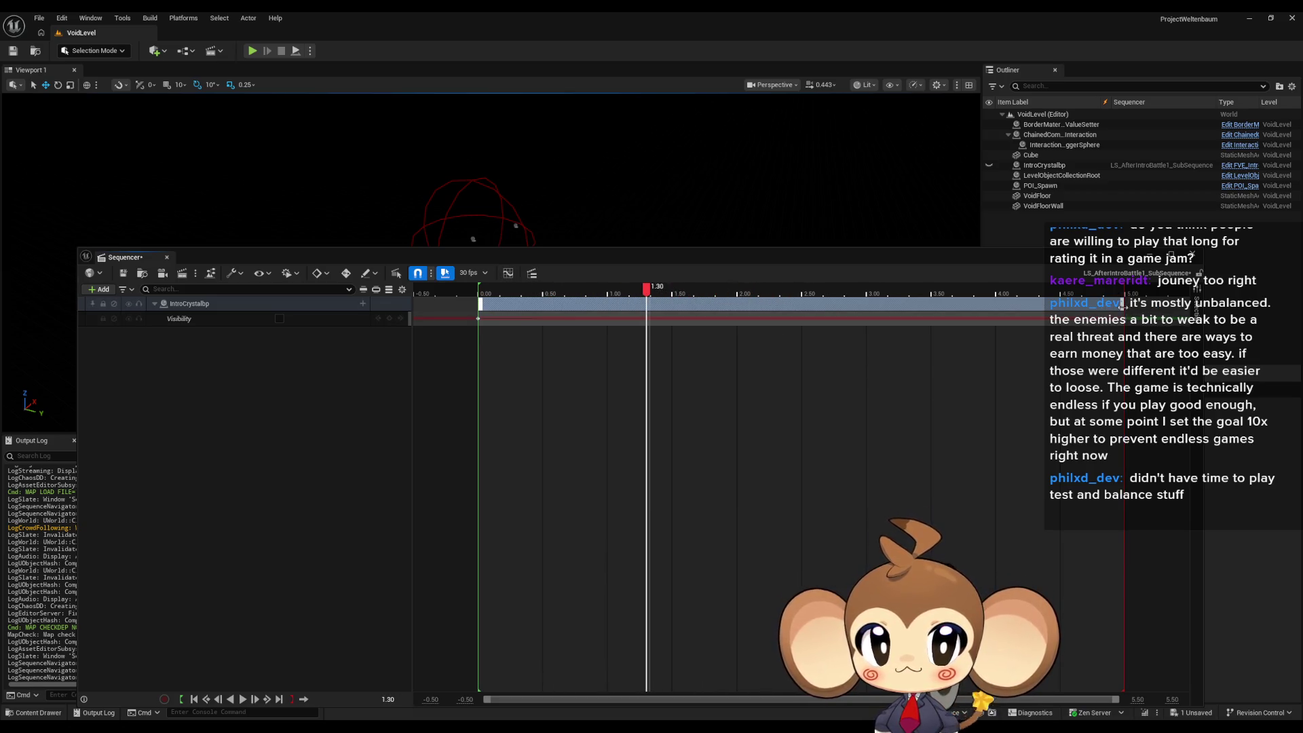
- Shorten the IntroCrystalbp section so its visibility key lands at 3.00 s, and save
left_click_drag(1122, 306, 815, 306)
mouse_move(709, 308)
left_mouse_down()
mouse_move(608, 300)
mouse_move(764, 294)
left_mouse_up()
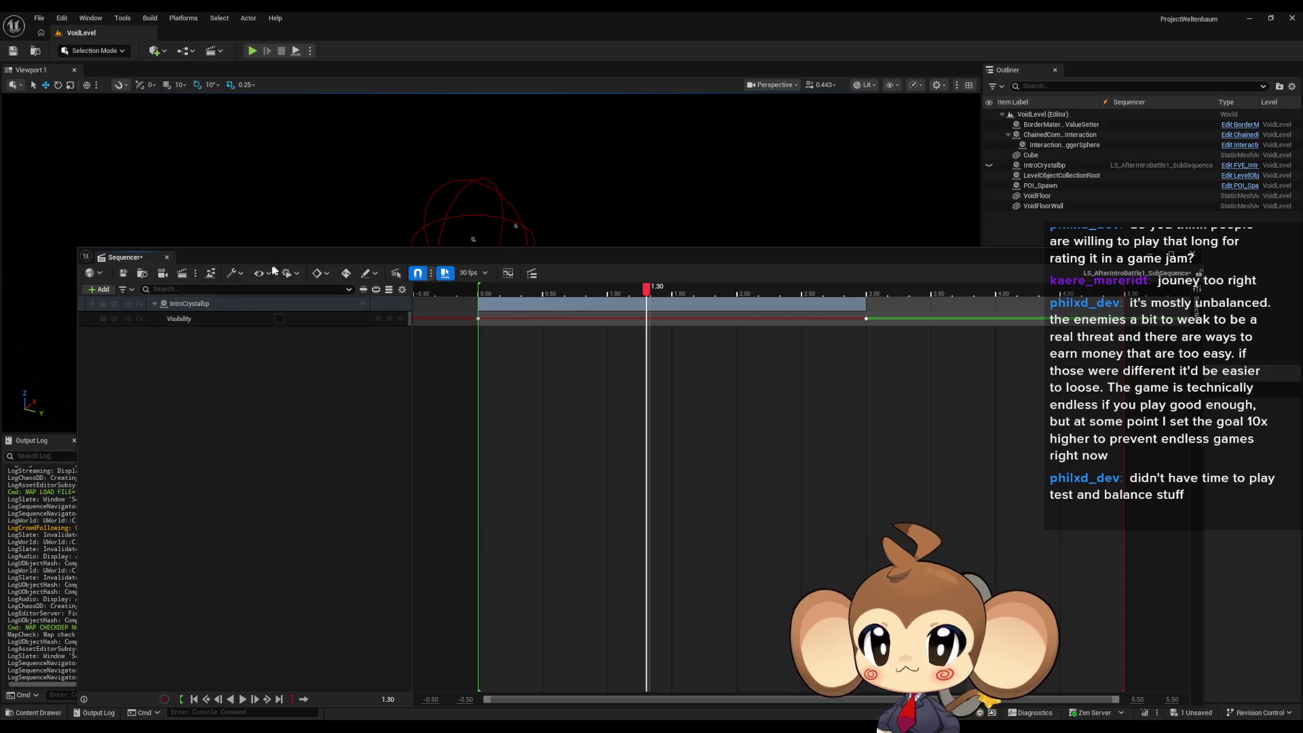
left_click(123, 274)
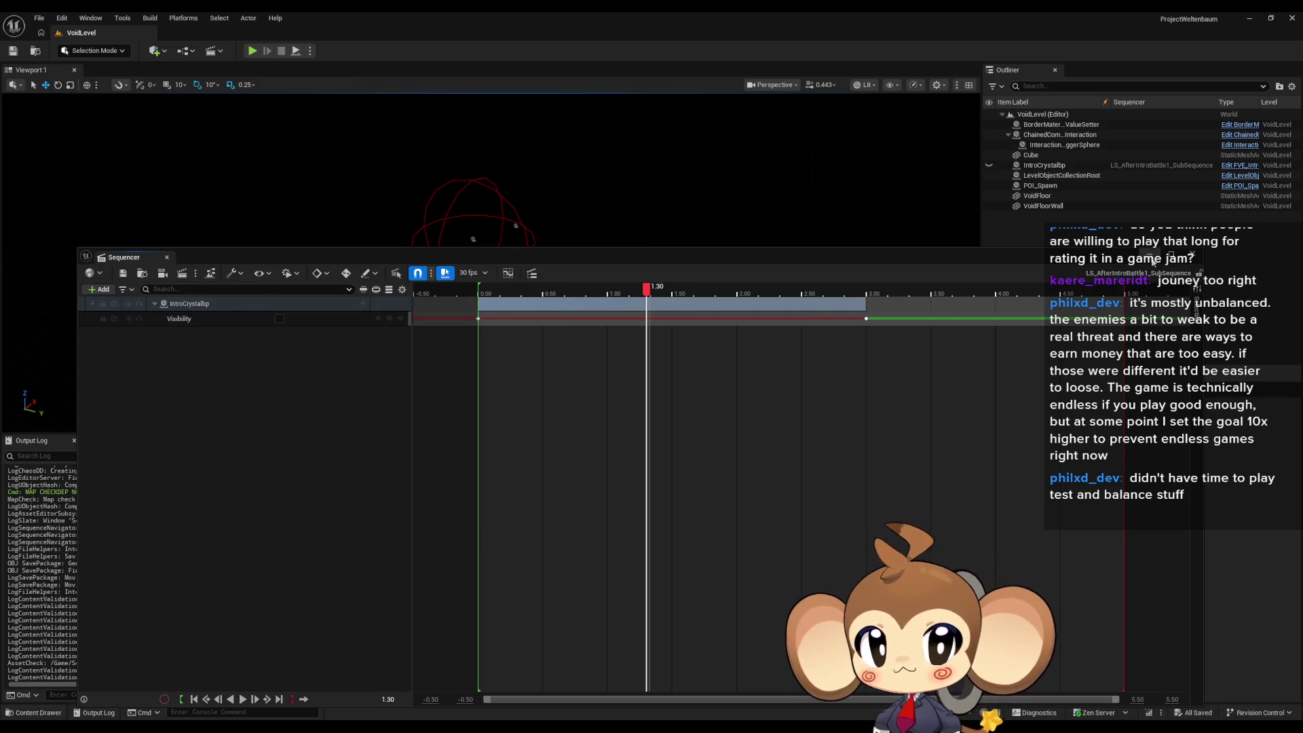
left_click(1152, 262)
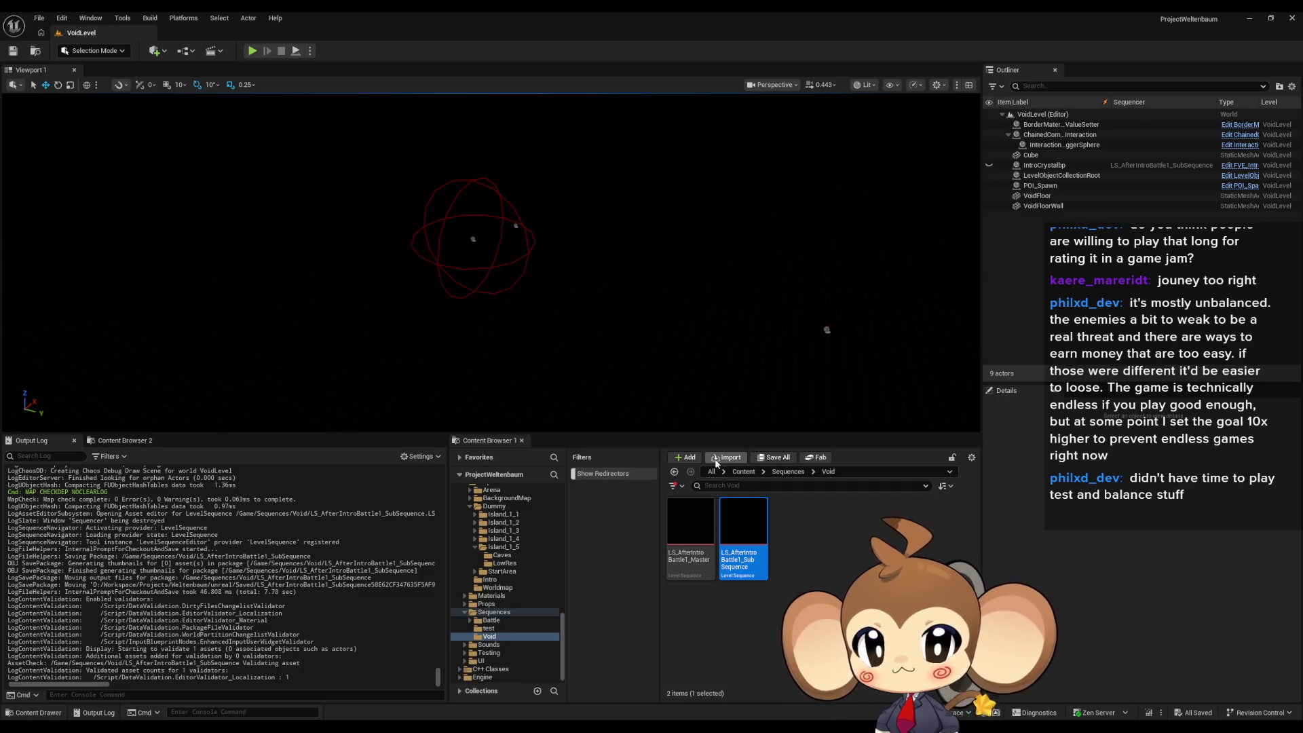
- Open the Main level, play-test the after-battle crystal sequence, then stop the session
left_click(744, 472)
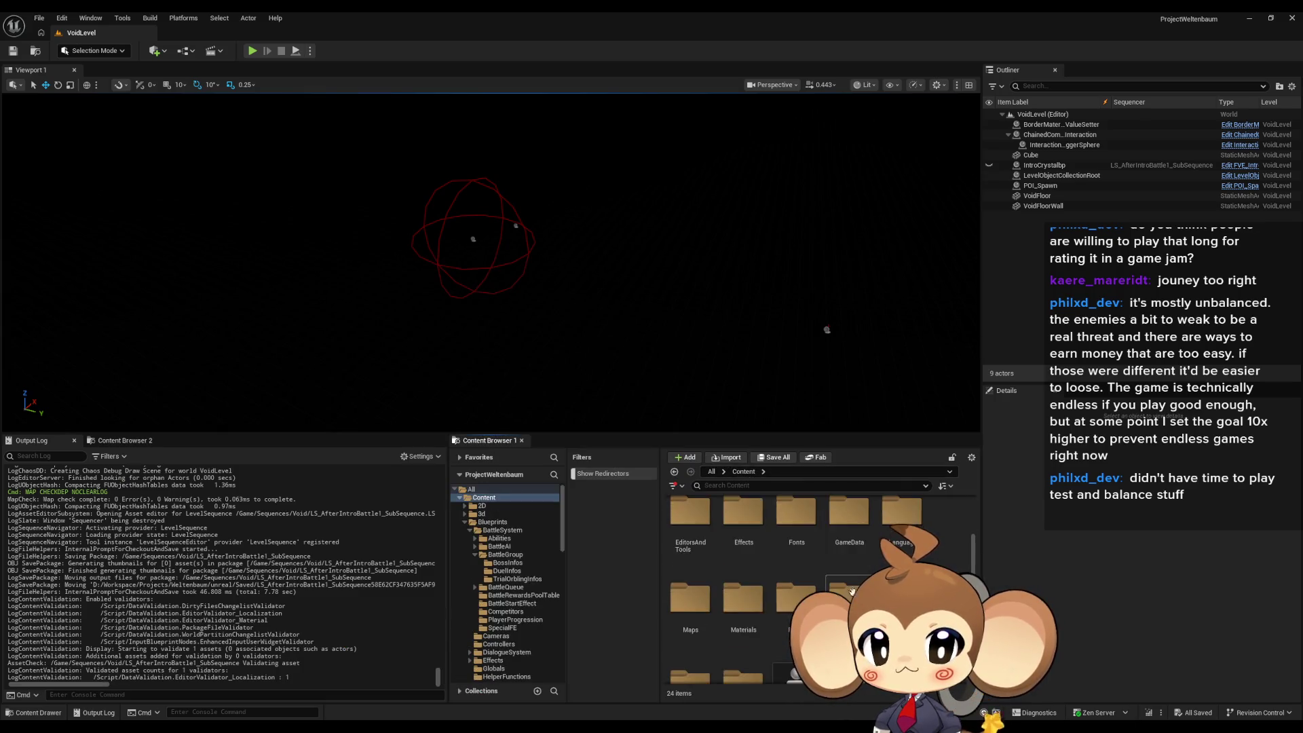
double_click(849, 617)
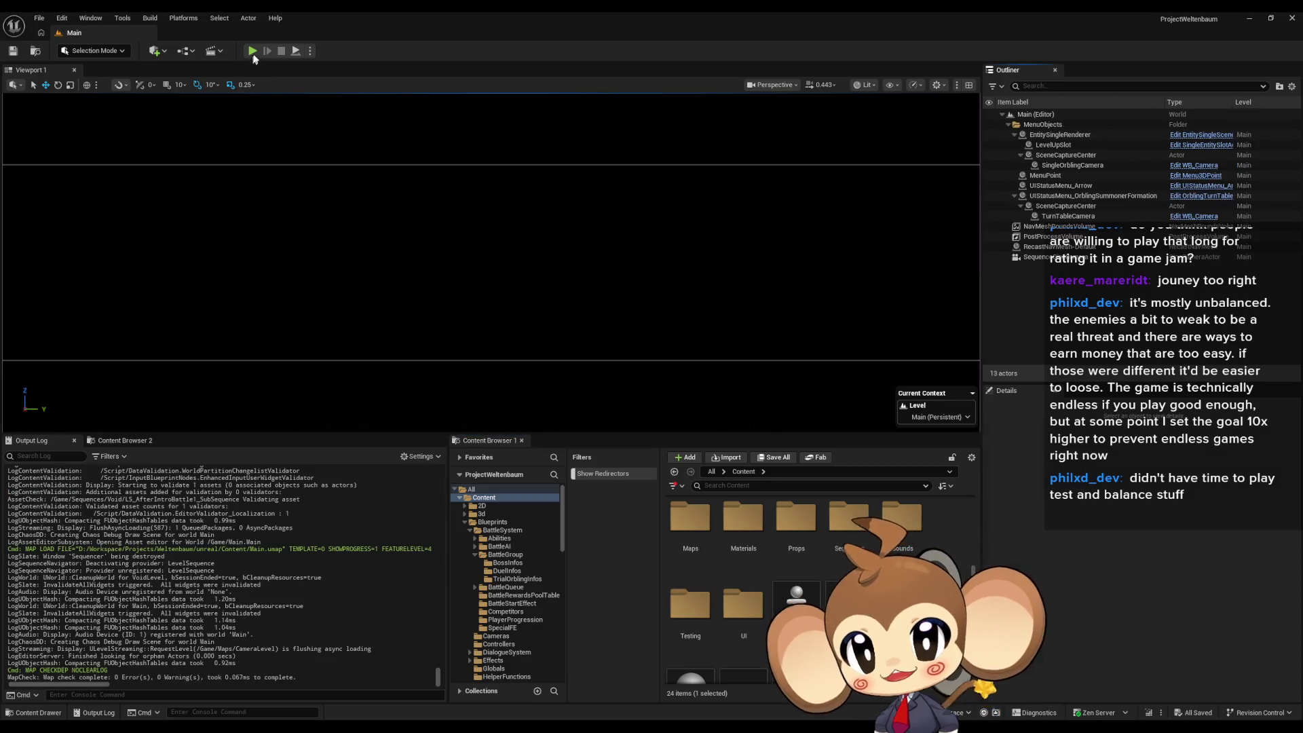
left_click(254, 51)
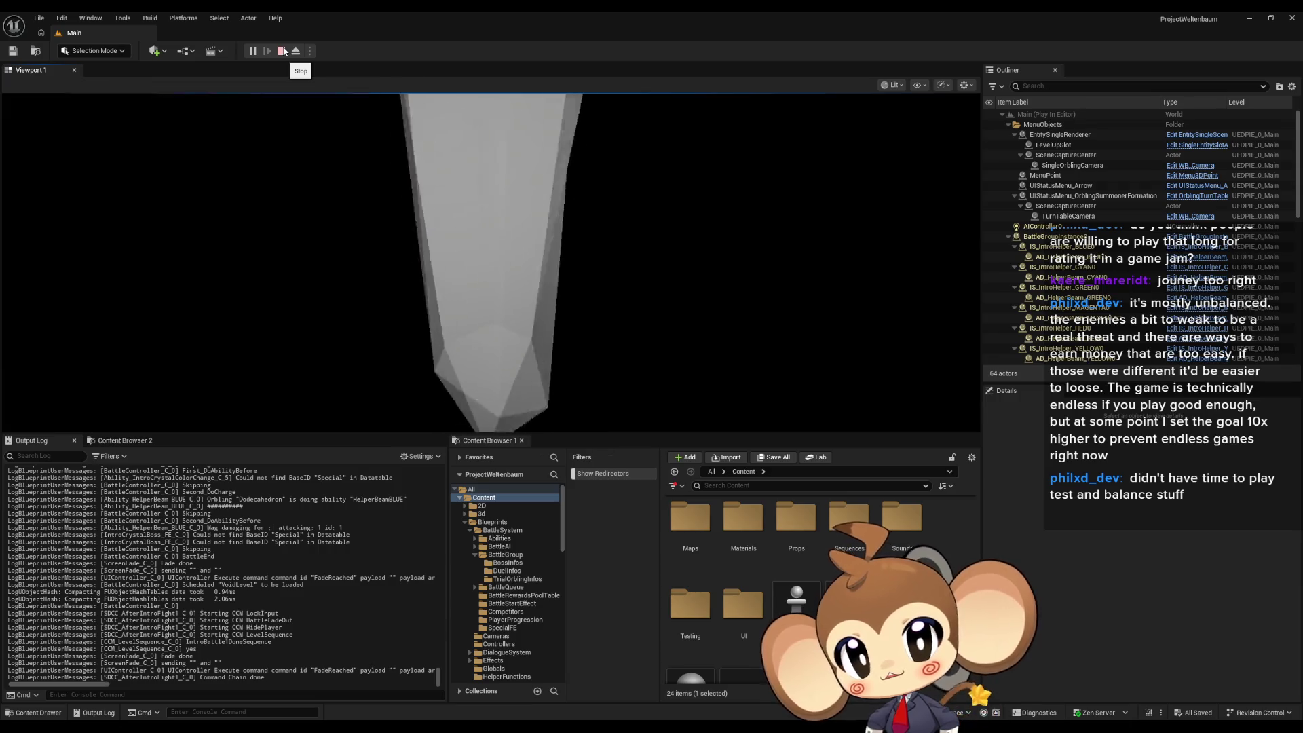
left_click(282, 51)
- Browse through Sequences/Void, then load VoidLevel from Content > Maps > Intro
double_click(845, 550)
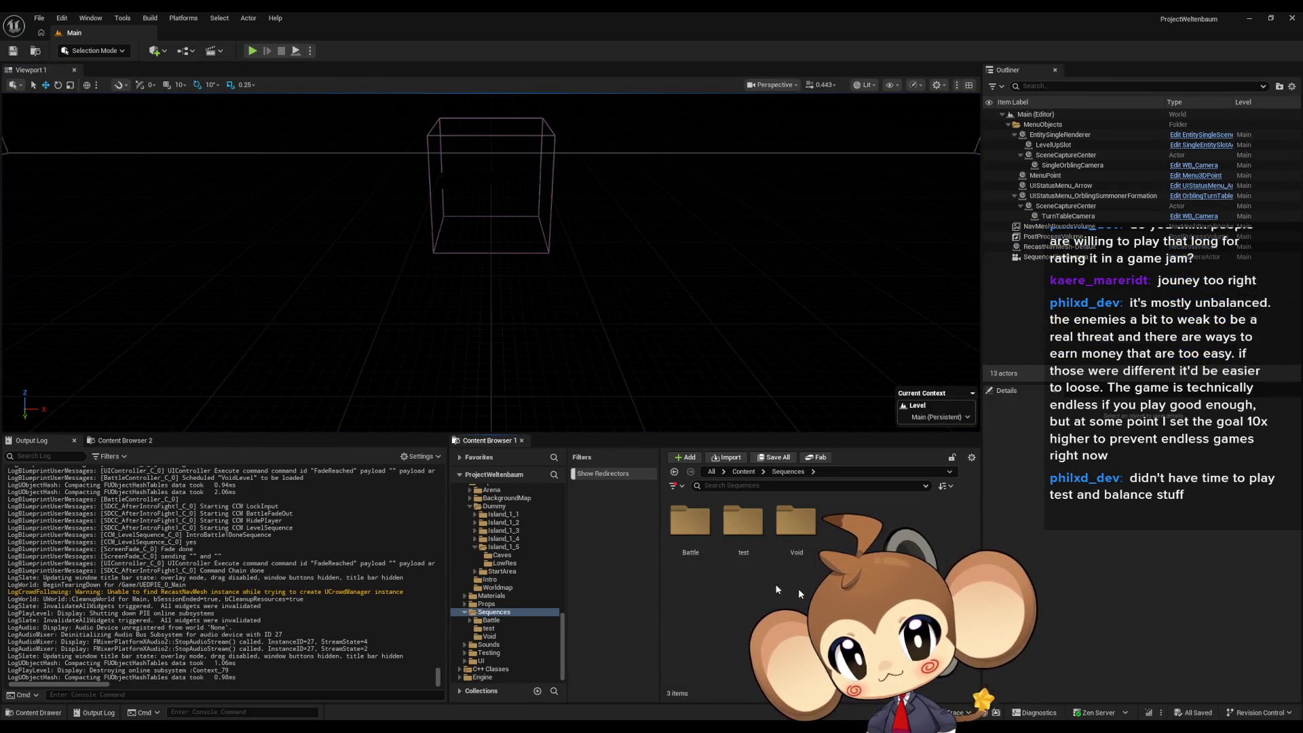
double_click(809, 533)
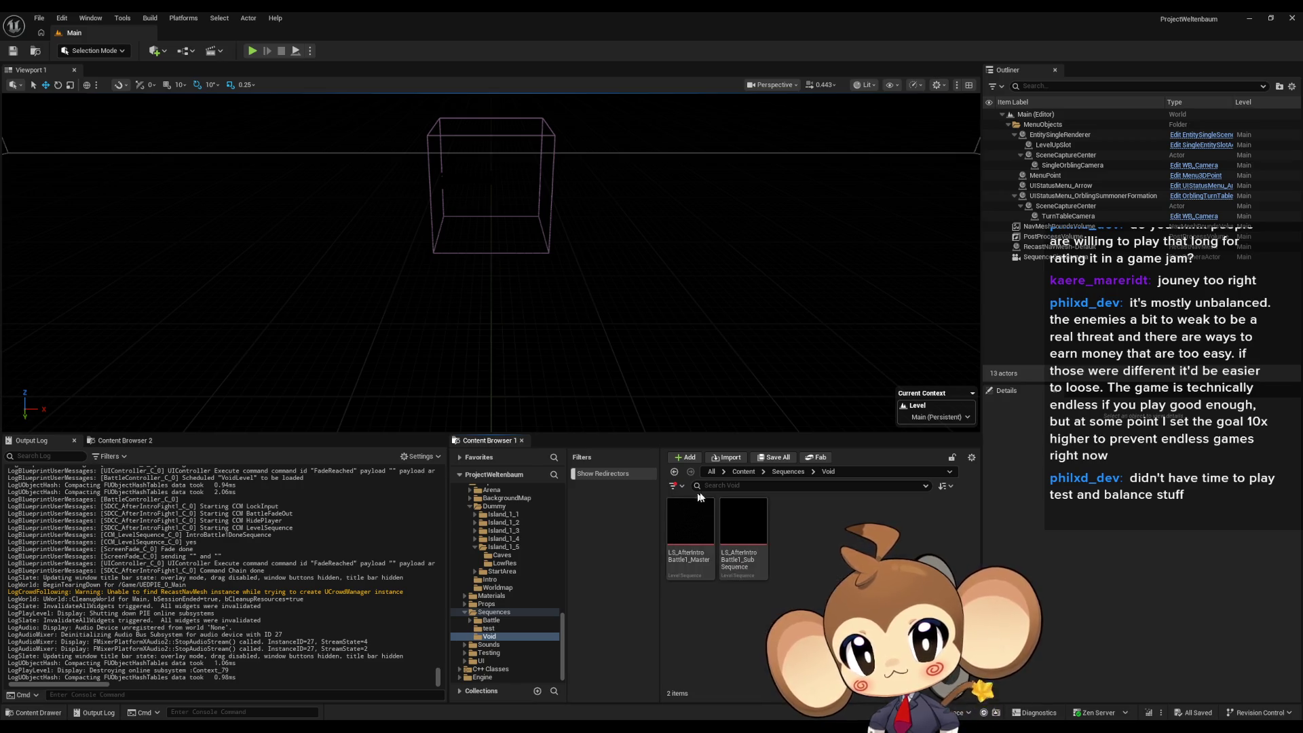
left_click(744, 472)
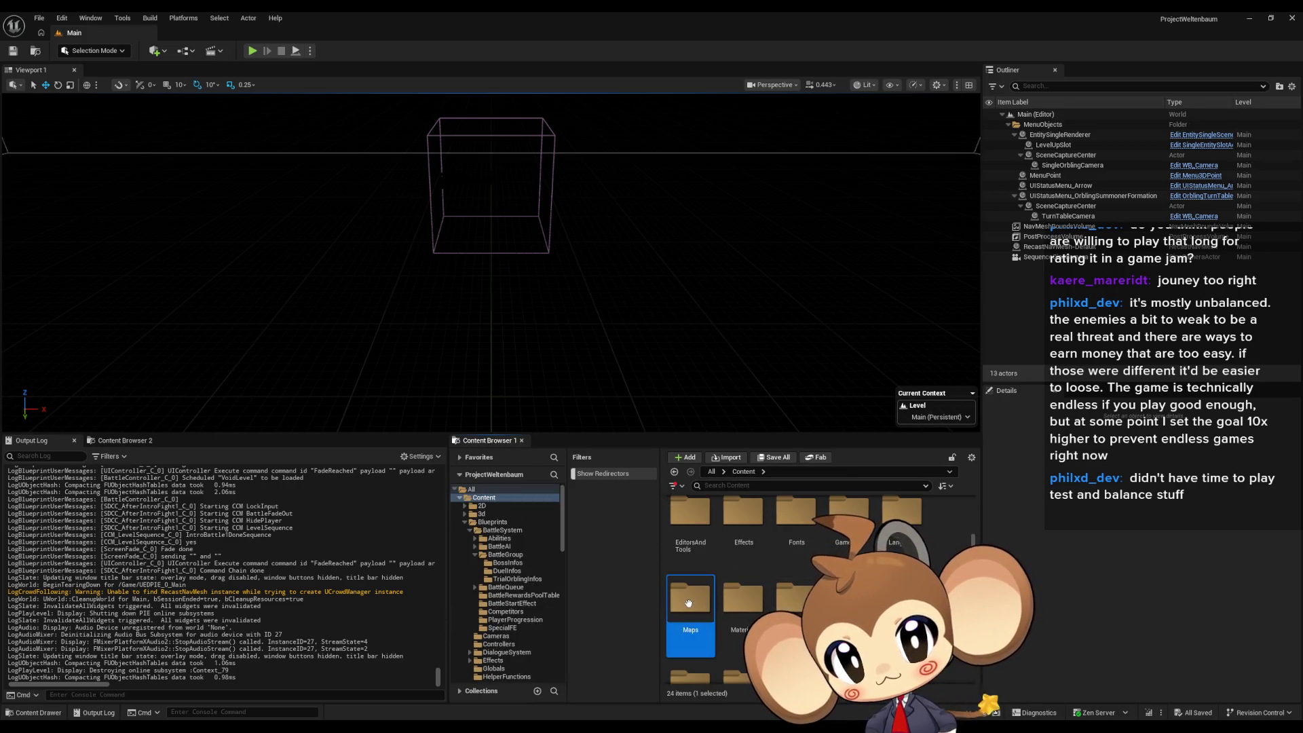
double_click(689, 631)
double_click(848, 523)
double_click(849, 523)
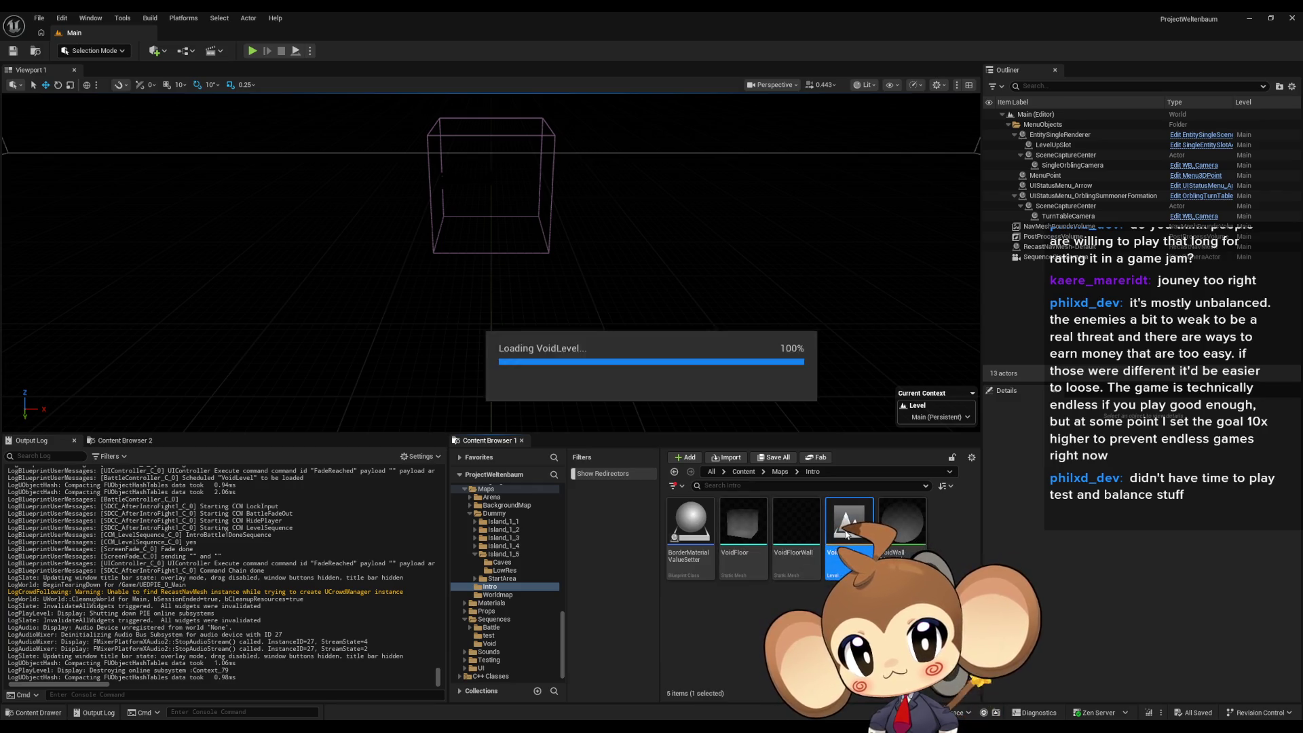
- Open LS_AfterIntroBattle1_SubSequence from Sequences/Void in Sequencer
left_click(744, 473)
scroll(815, 584, "down", 1)
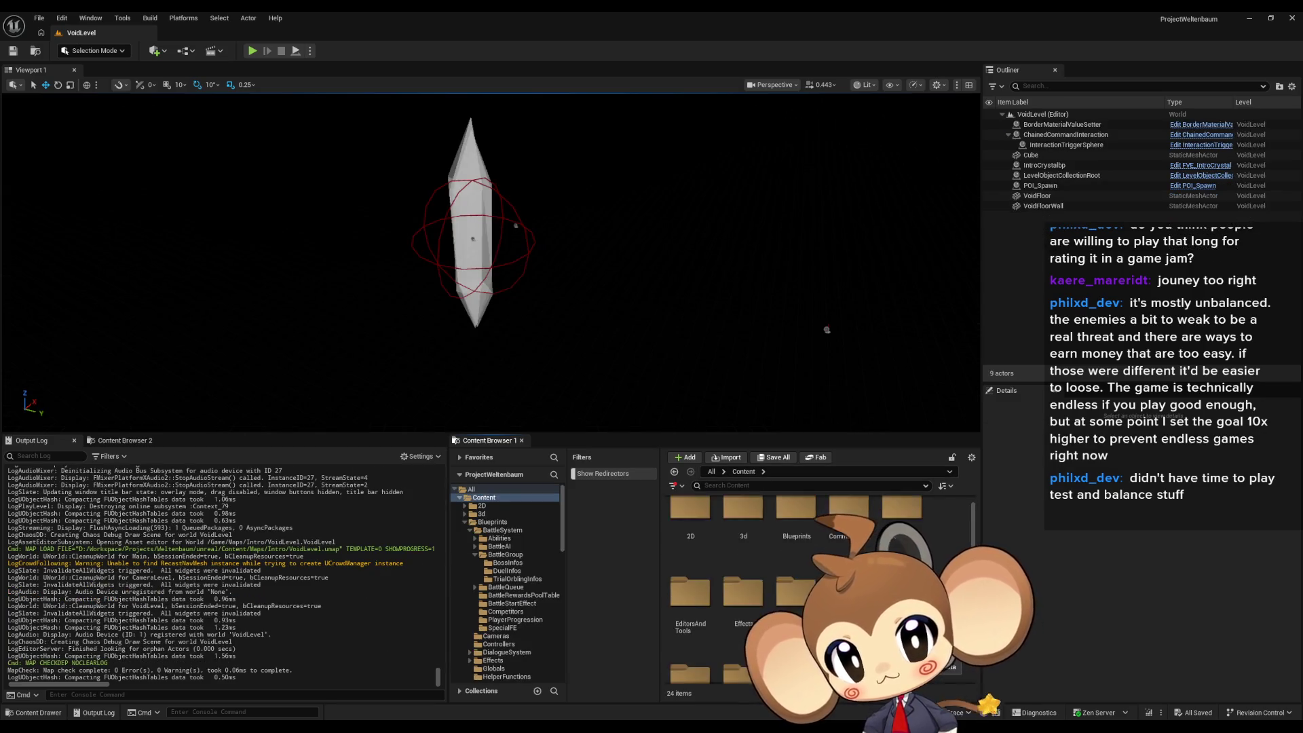
double_click(796, 662)
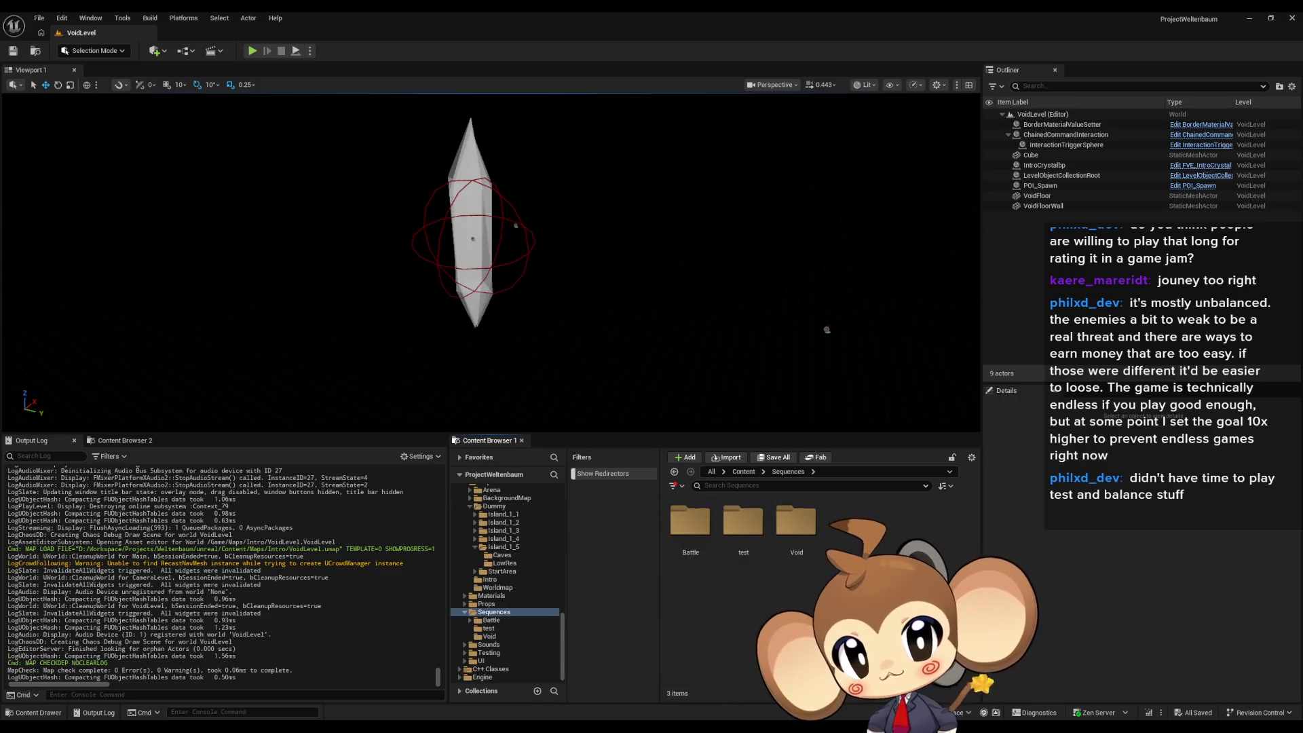
double_click(794, 526)
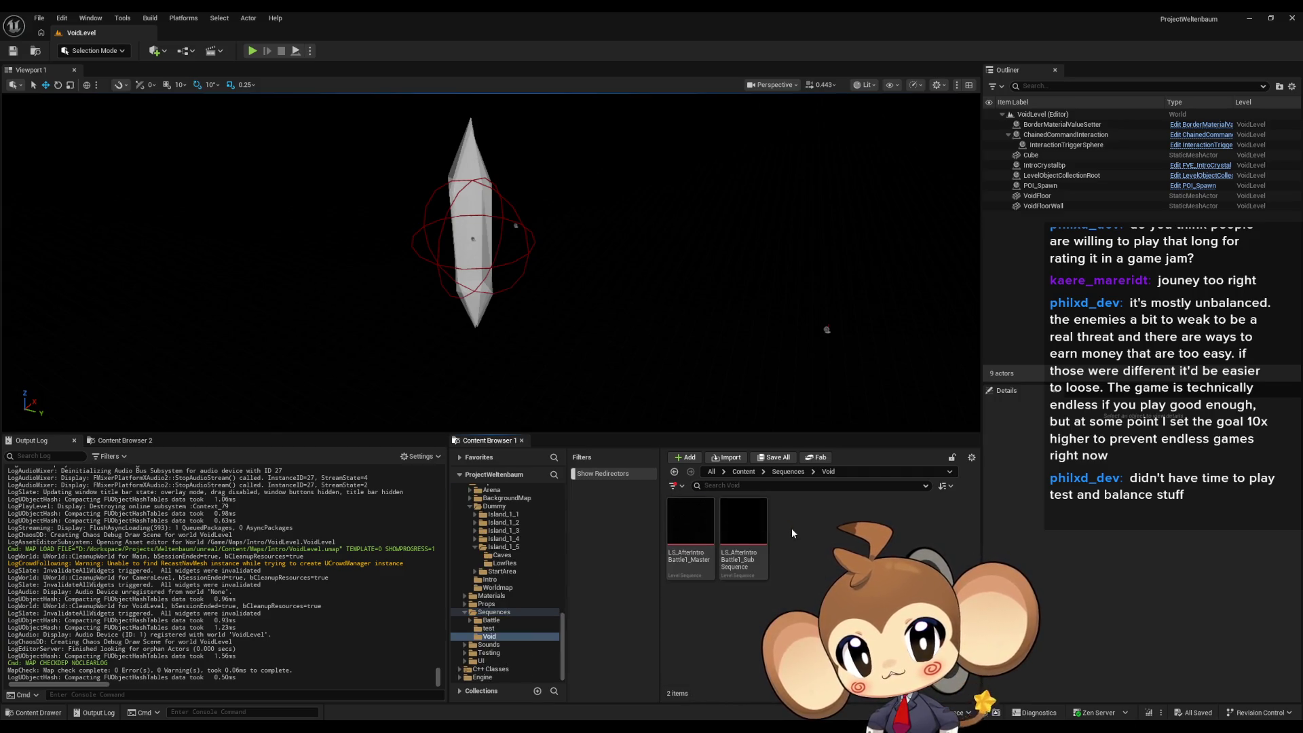
left_click(744, 528)
double_click(741, 529)
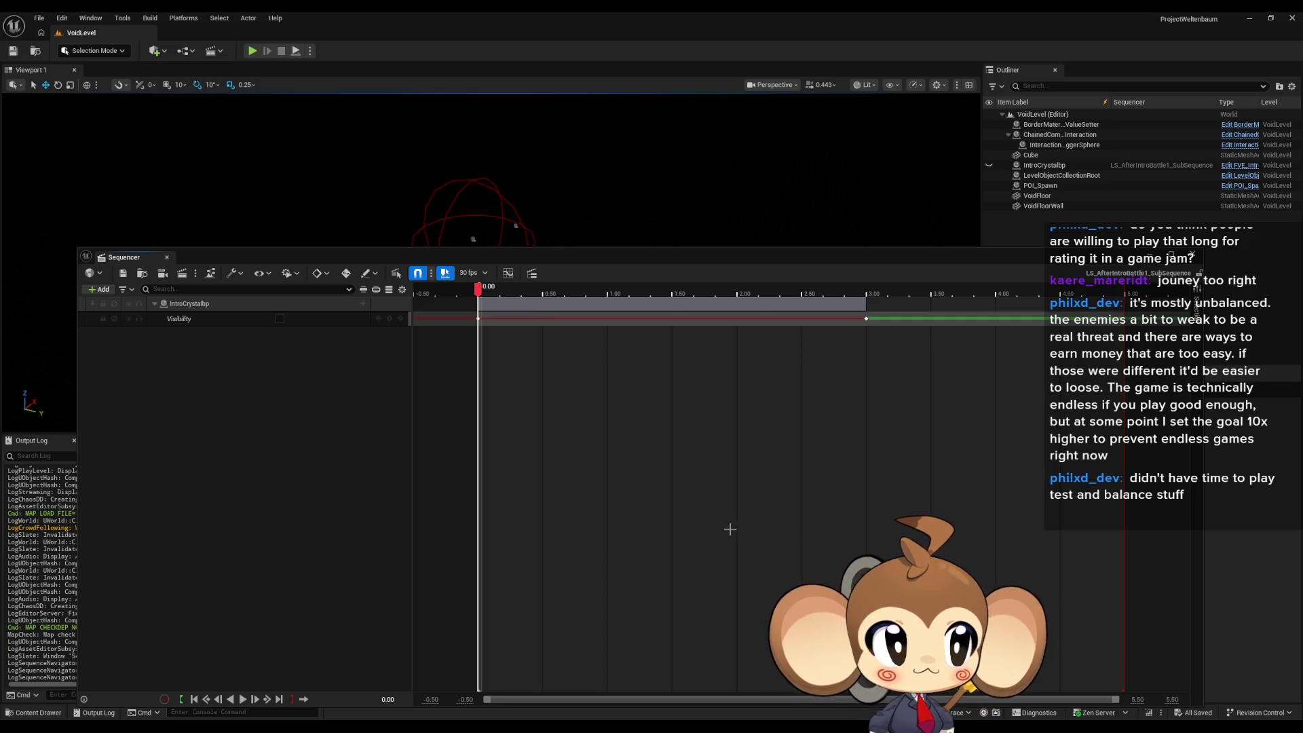
- Add an IntroCrystalbp Visibility key at 1.1333 s with Visibility ticked
left_click_drag(479, 290, 624, 305)
right_click(623, 317)
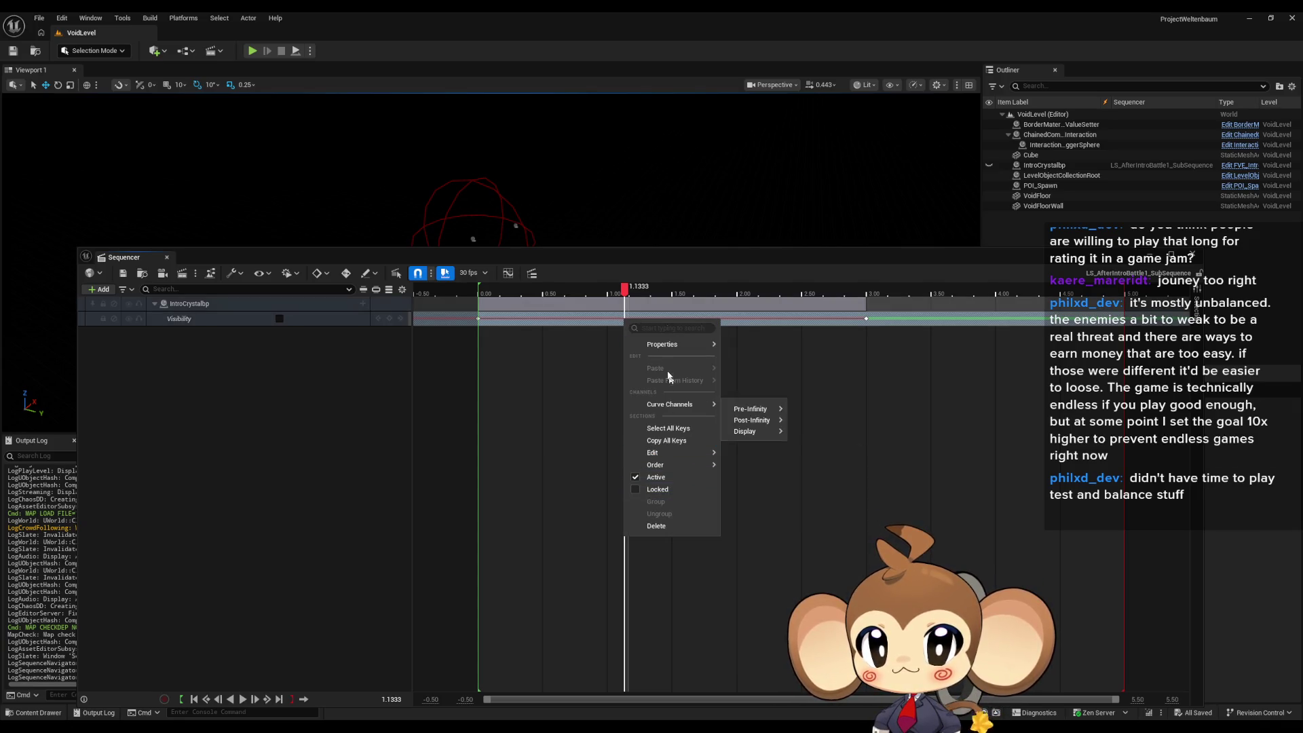
left_click(392, 330)
left_click(390, 319)
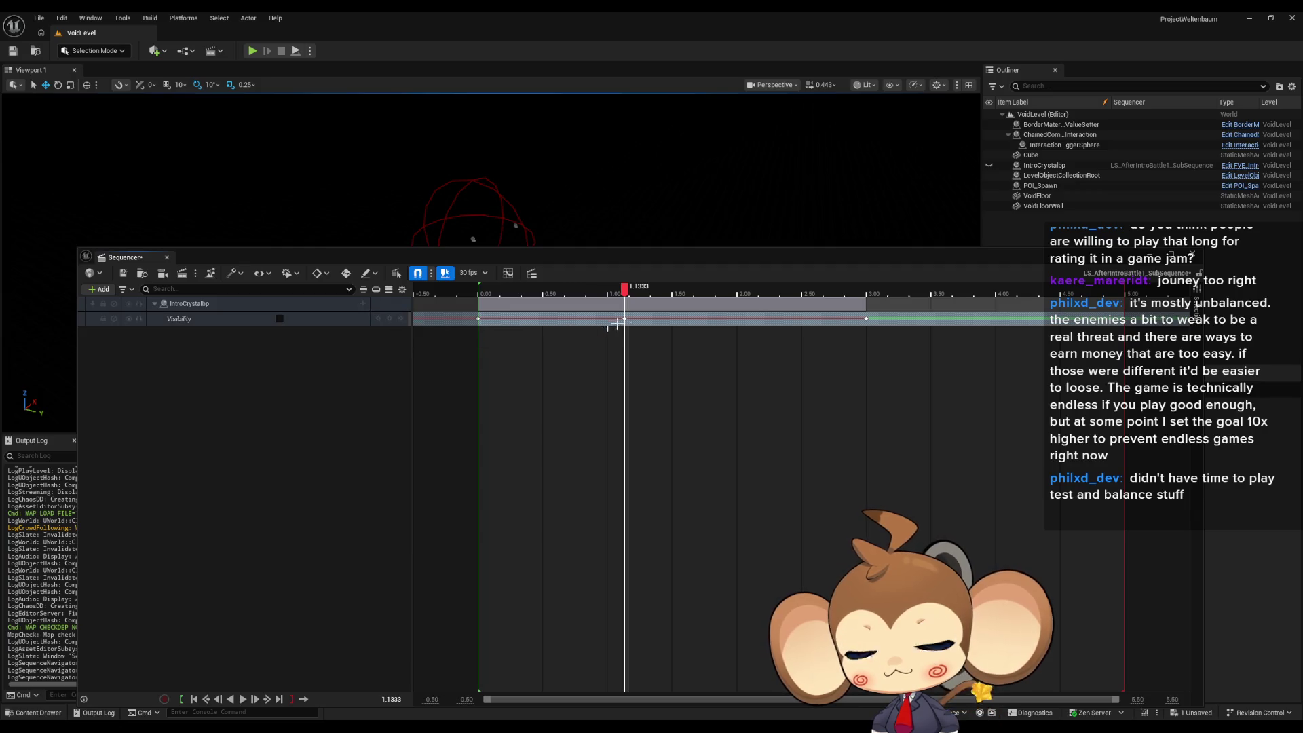
left_click(280, 318)
- Scrub the timeline to confirm the crystal appears later, then save the sub-sequence
left_click_drag(626, 295, 837, 294)
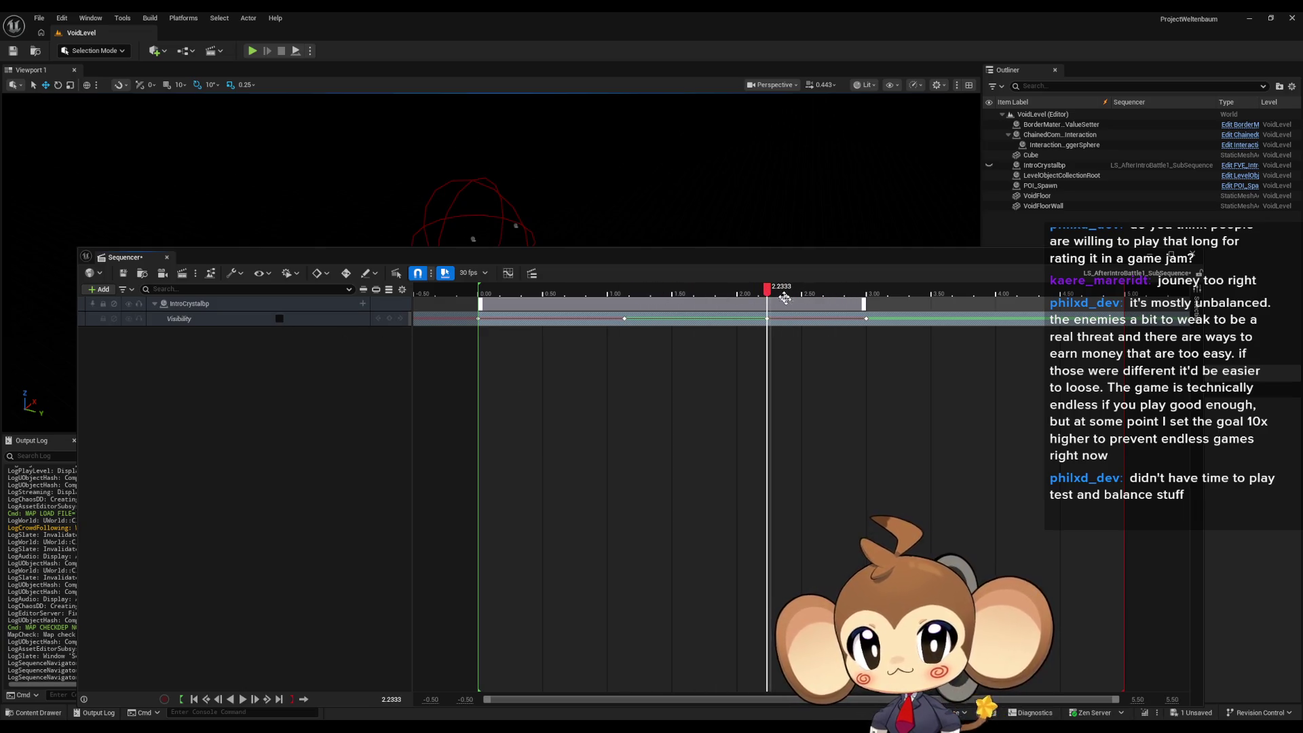
mouse_move(767, 291)
left_mouse_down()
mouse_move(483, 290)
mouse_move(1072, 297)
left_mouse_up()
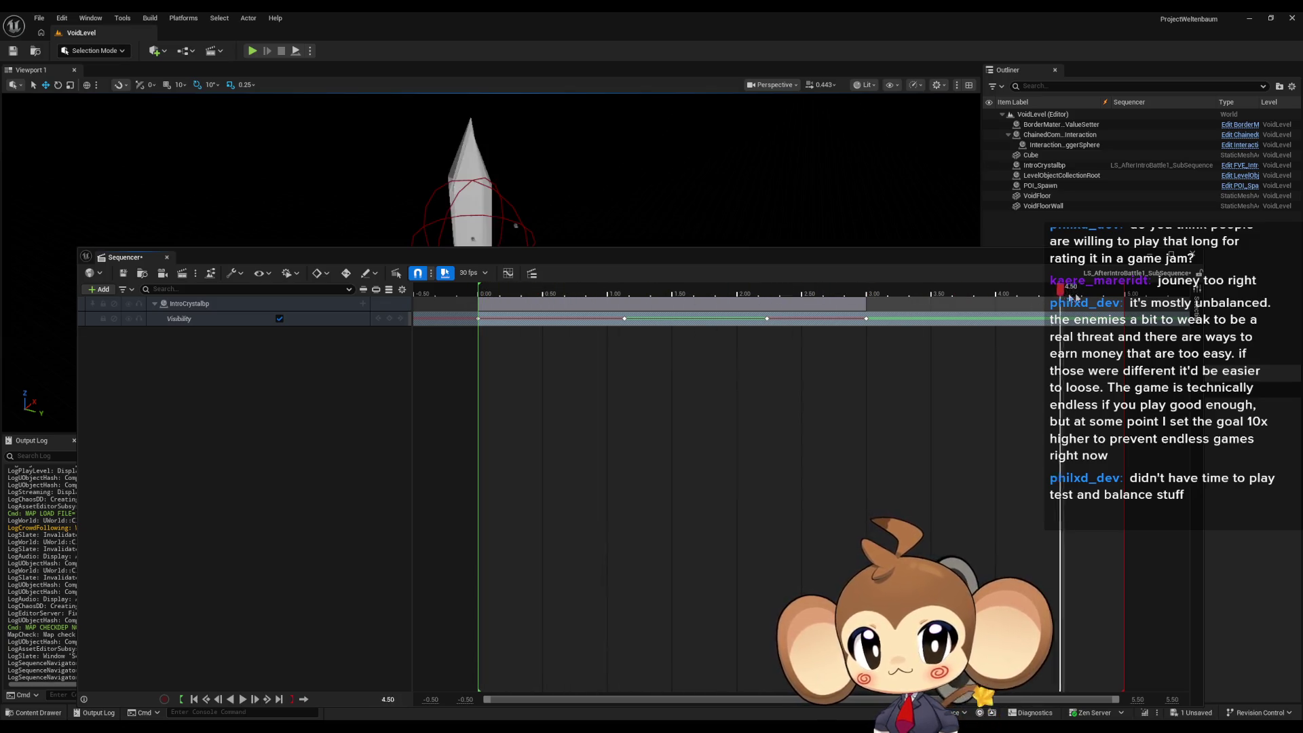
left_click_drag(978, 303, 576, 303)
left_click_drag(486, 303, 1004, 304)
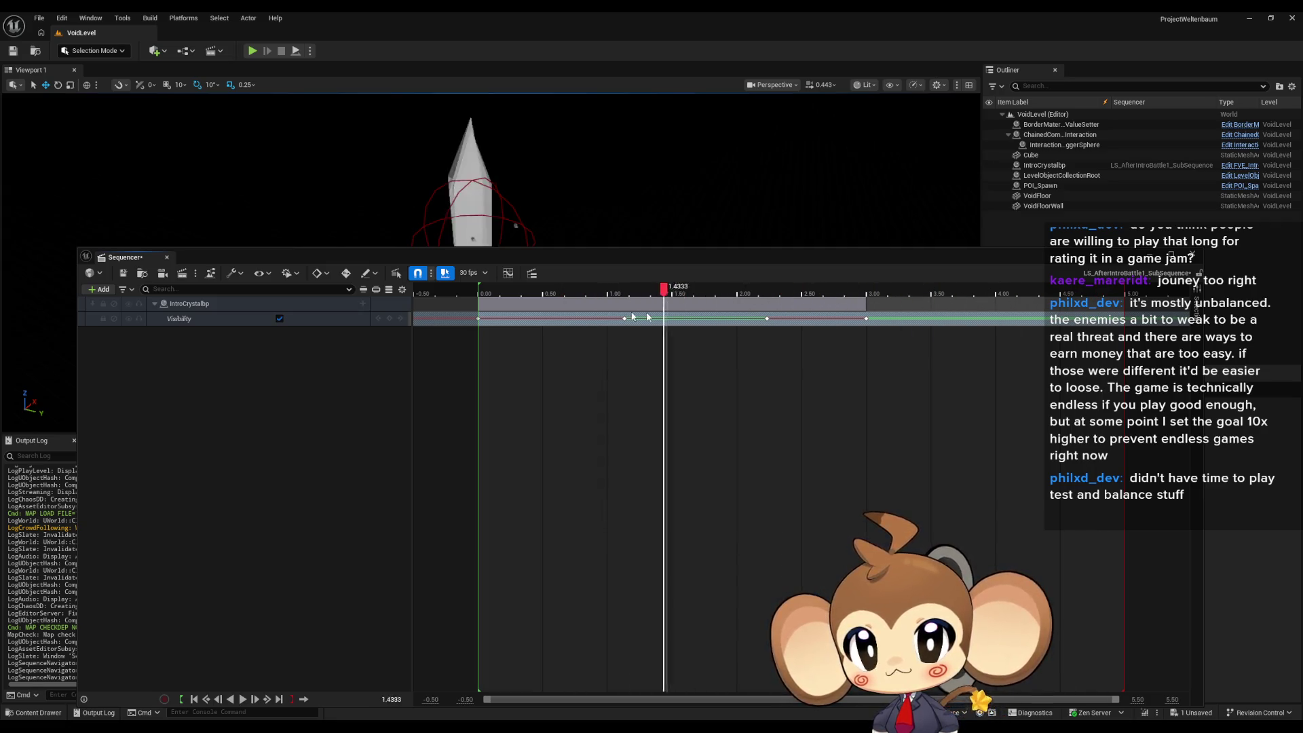
left_click_drag(648, 316, 484, 315)
left_click(123, 273)
mouse_move(1105, 265)
left_mouse_down()
mouse_move(679, 122)
mouse_move(438, 229)
left_mouse_up()
left_click(744, 471)
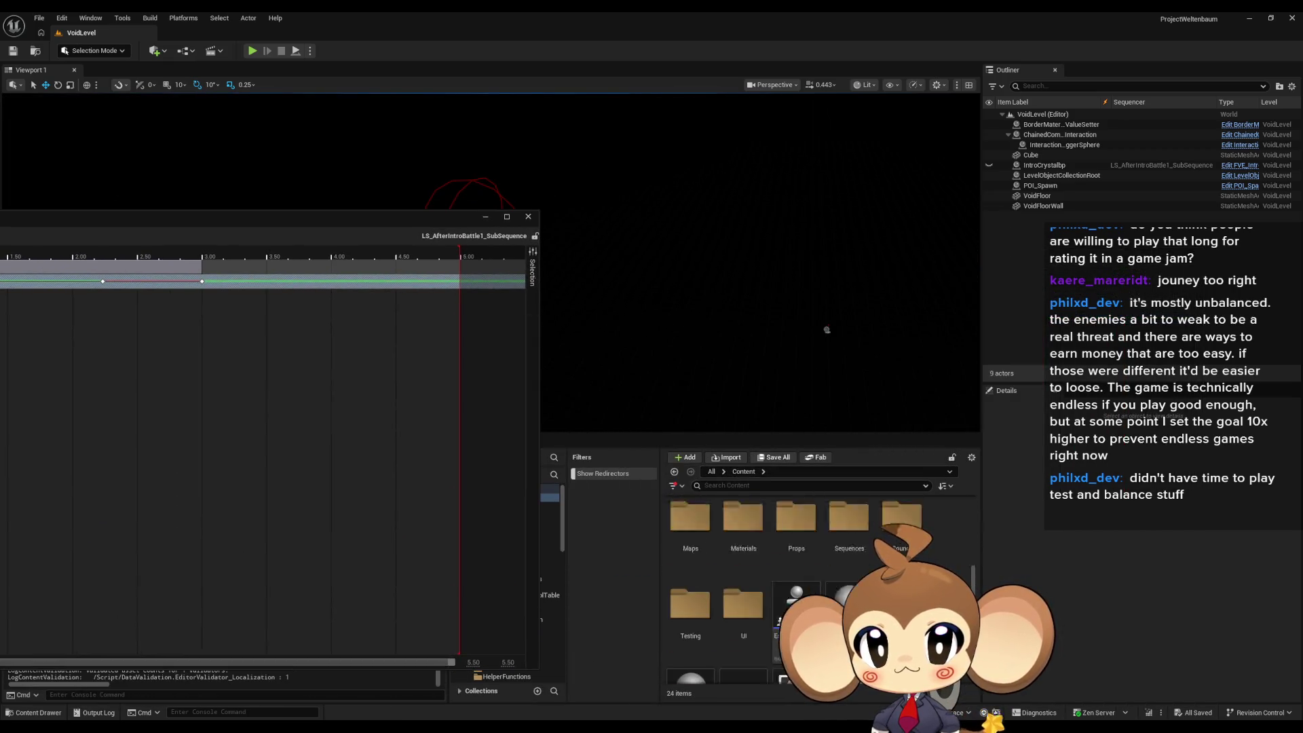
- Open the Main level, then open LS_AfterIntroBattle1_Master from Sequences/Void
scroll(780, 584, "down", 1)
double_click(903, 574)
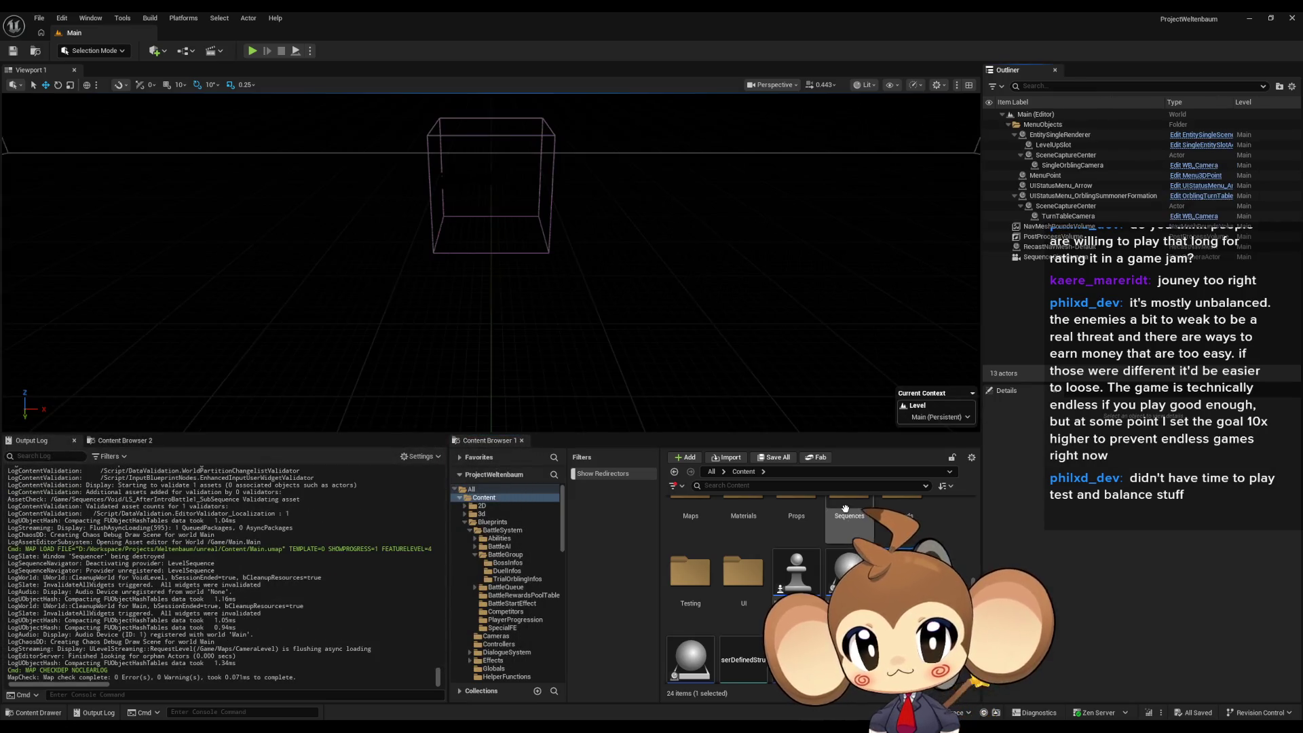
double_click(845, 516)
double_click(793, 525)
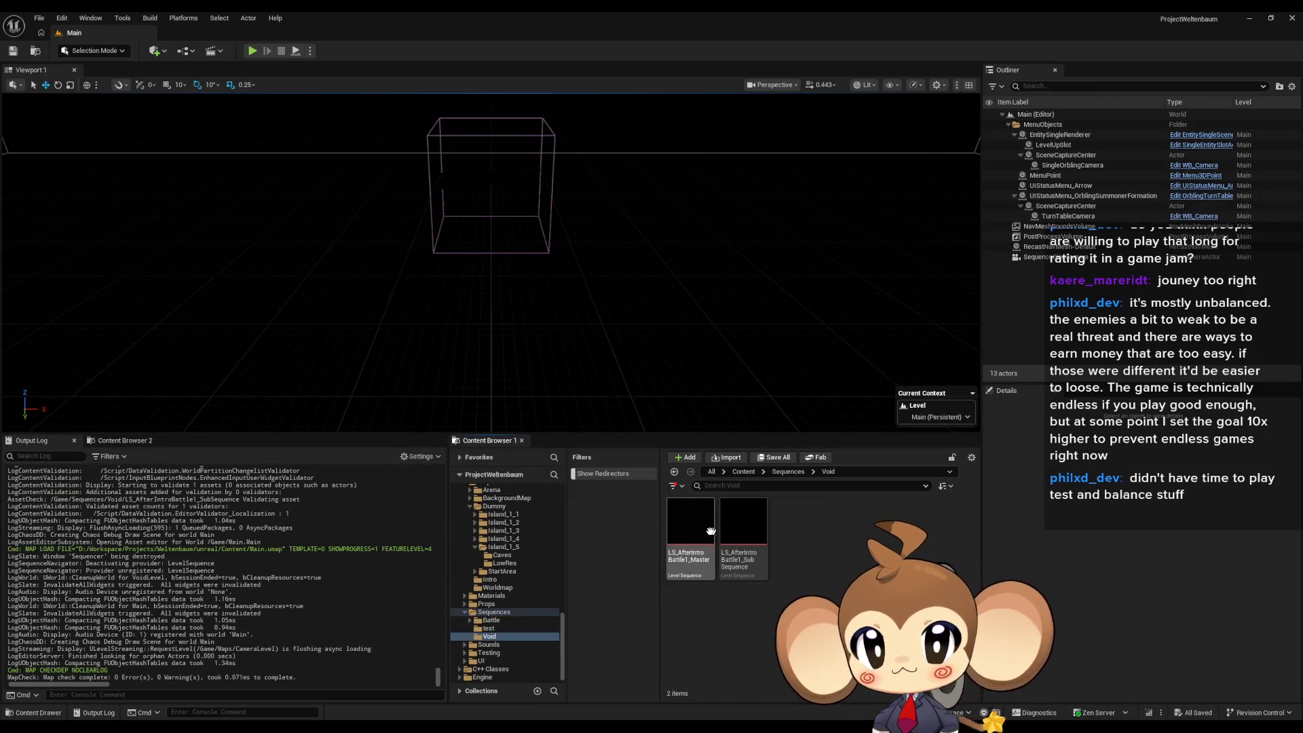
double_click(695, 528)
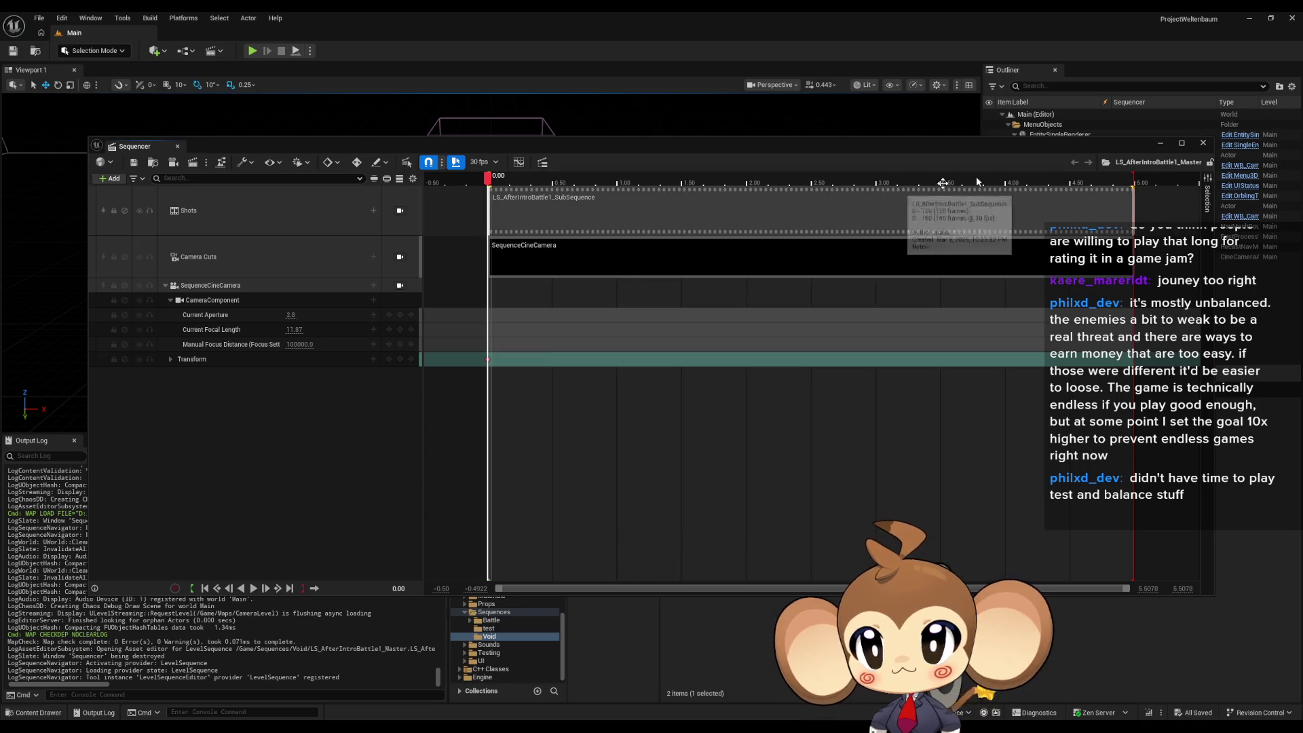
mouse_move(1154, 148)
left_mouse_down()
mouse_move(1070, 187)
mouse_move(1012, 418)
mouse_move(1143, 107)
mouse_move(687, 569)
left_mouse_up()
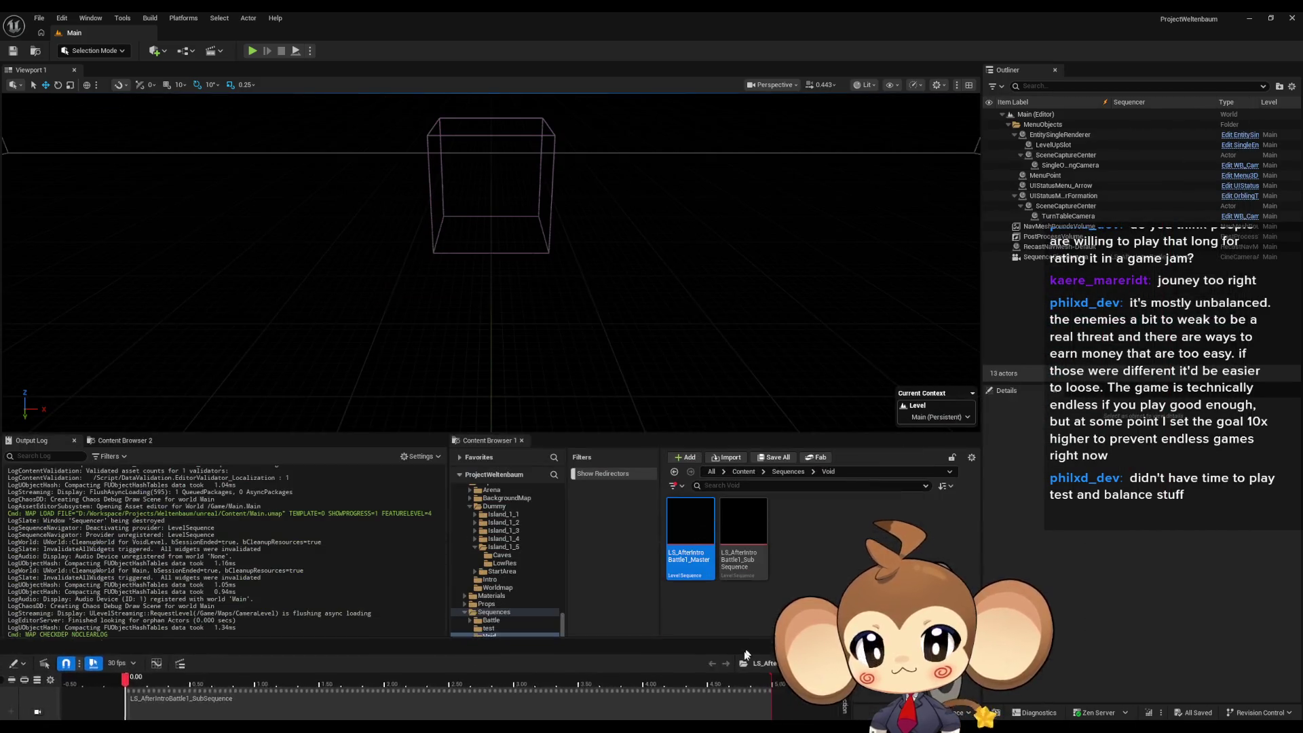
- Drag VoidLevel from Maps/Intro into the Main level and reset its Location to 0, 0, 0
left_click(744, 472)
scroll(778, 592, "down", 3)
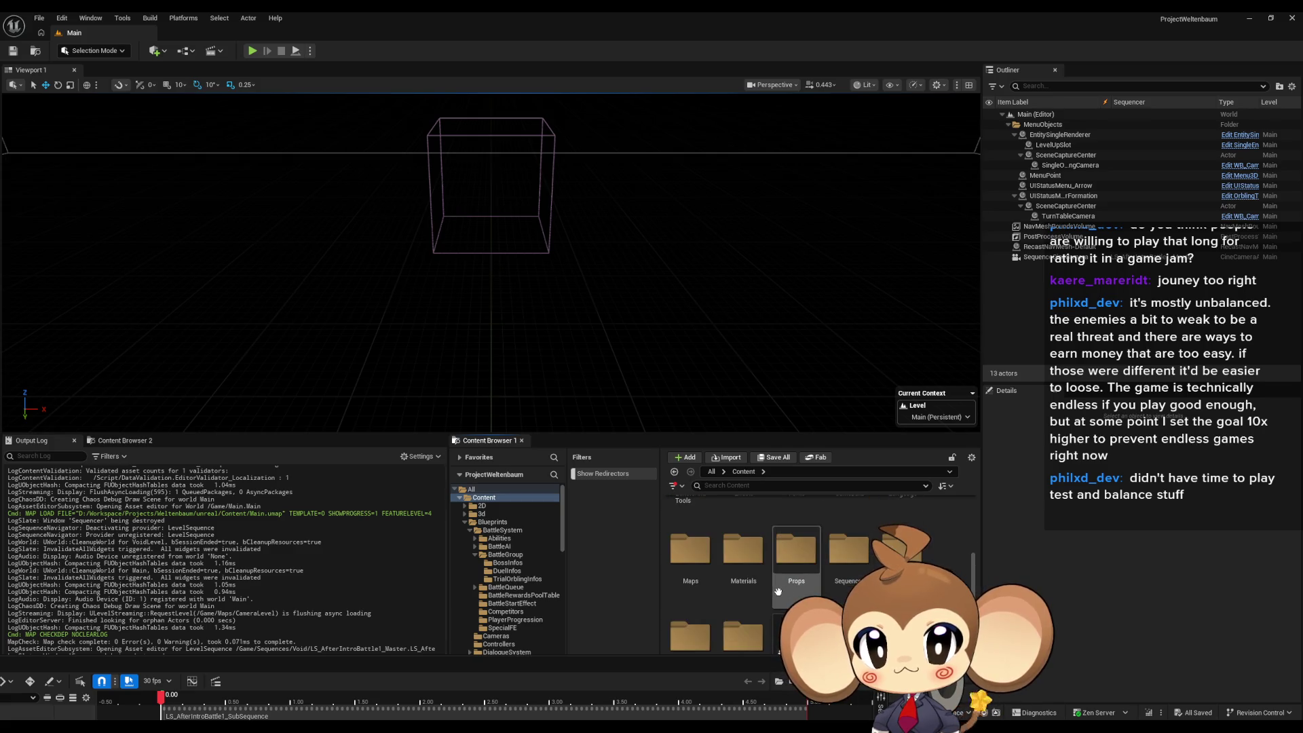
double_click(690, 550)
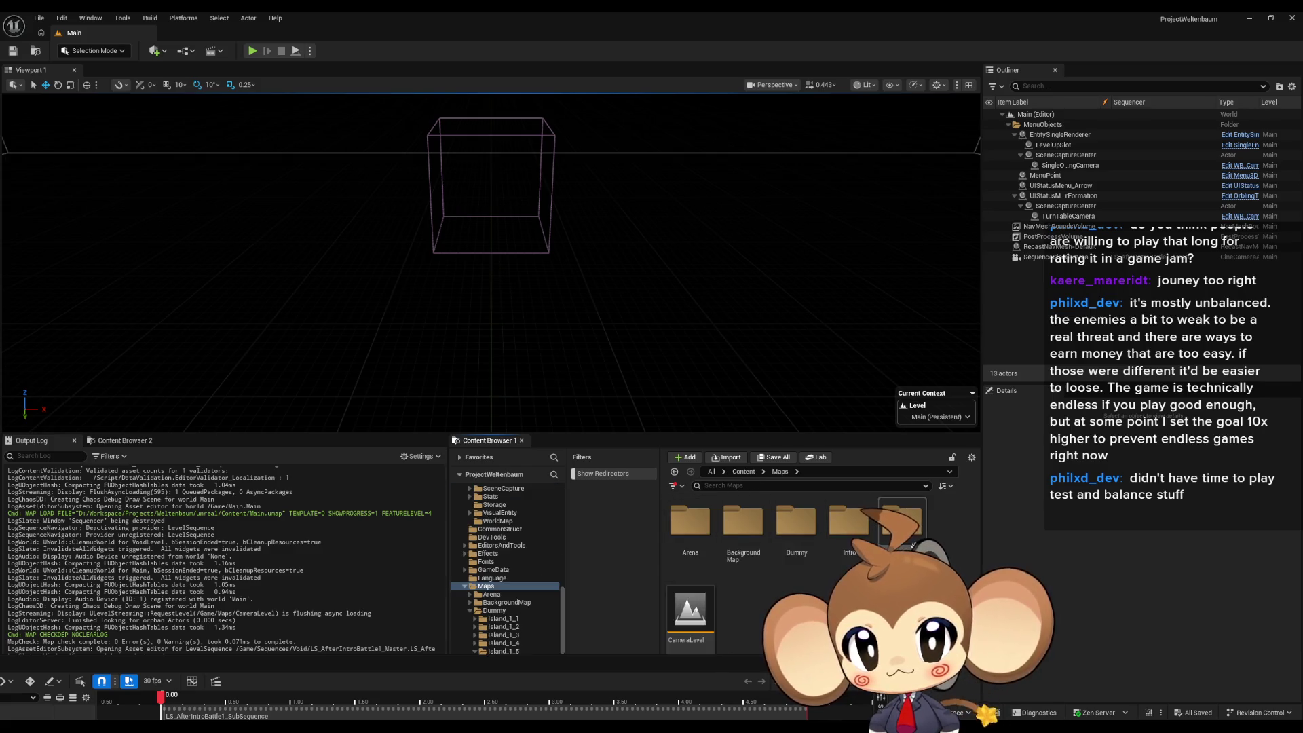
double_click(873, 541)
left_click_drag(857, 533, 713, 319)
left_click(1277, 548)
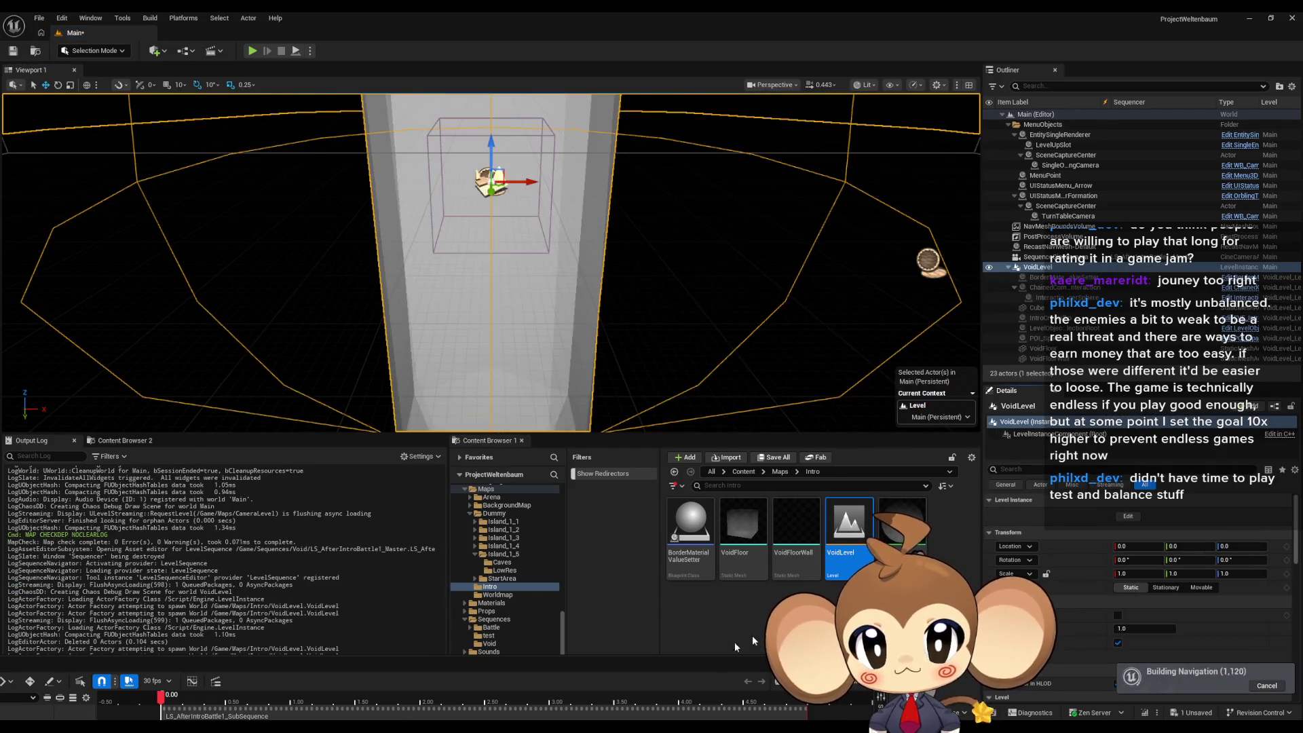
- Enlarge the Sequencer, briefly scrub the master sequence, then close the editor
left_click_drag(656, 667, 380, 350)
mouse_move(332, 386)
left_mouse_down()
mouse_move(822, 385)
mouse_move(331, 384)
left_mouse_up()
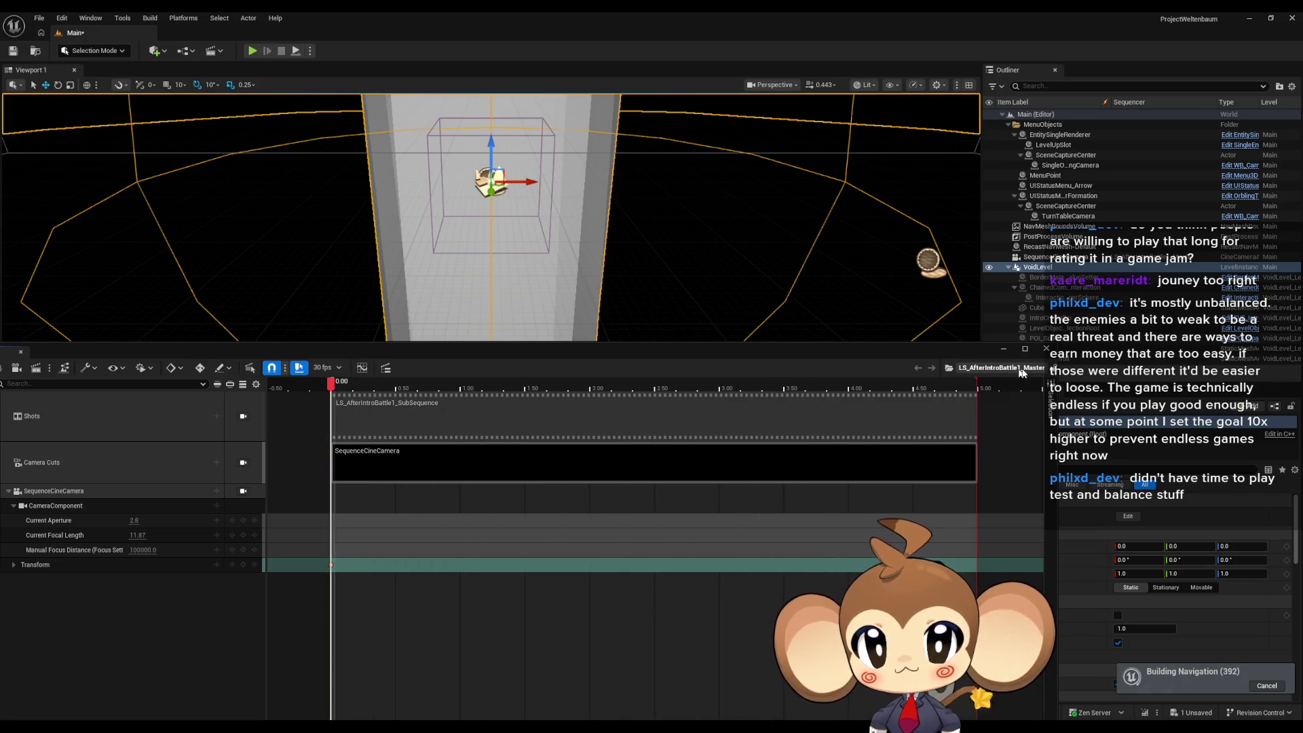
left_click(1046, 348)
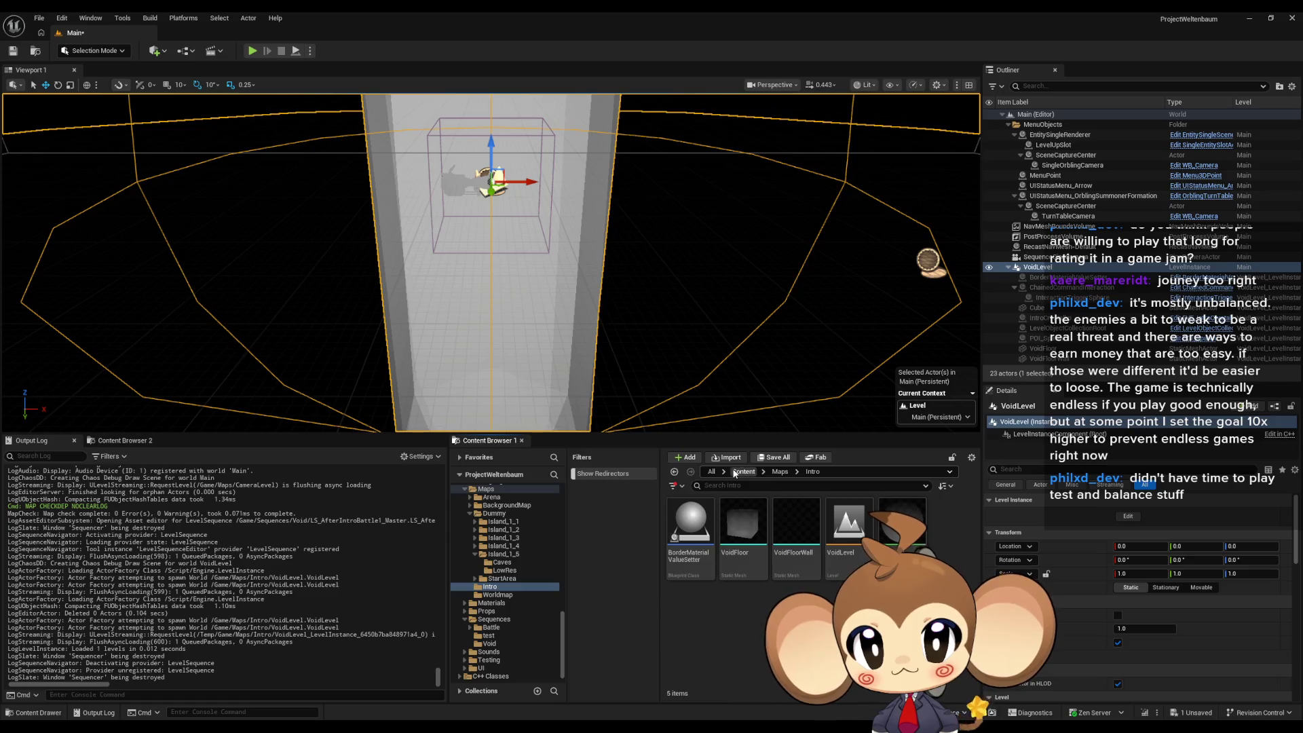
- Reopen LS_AfterIntroBattle1_Master from Sequences > Void and scrub its camera shot back to the start
scroll(818, 590, "down", 2)
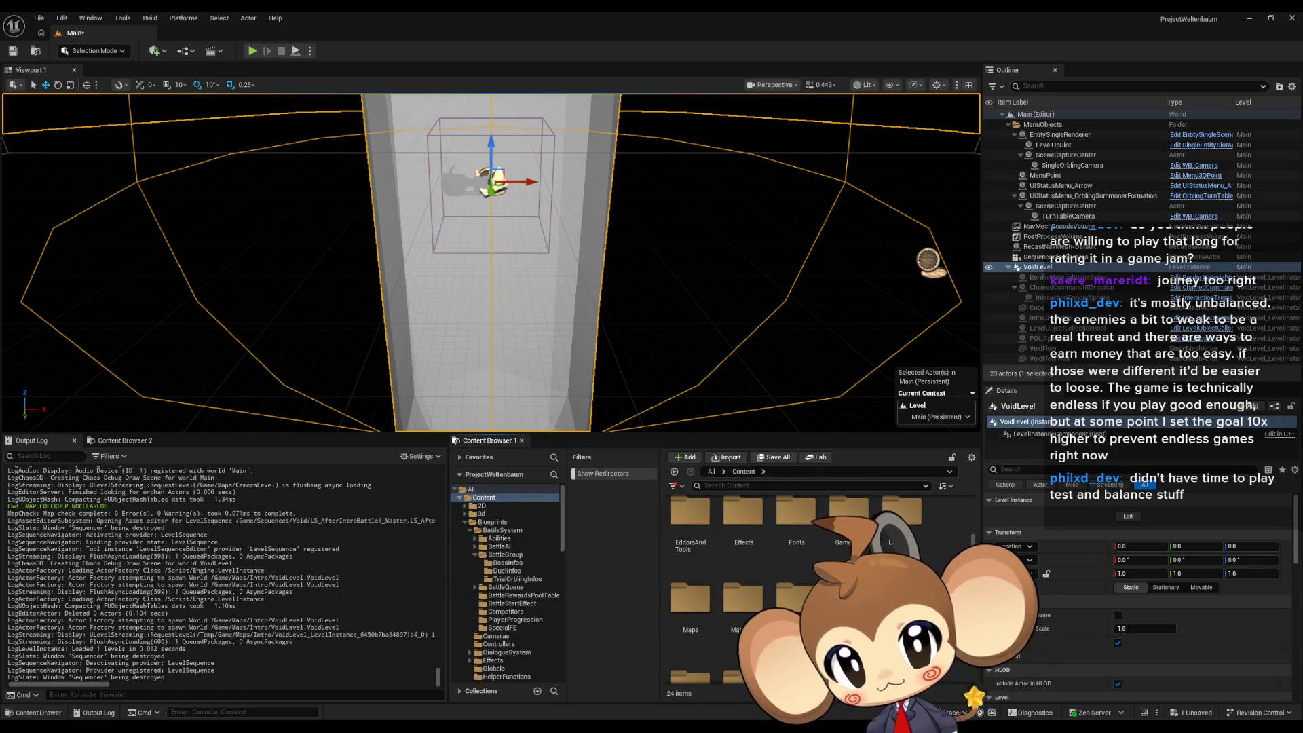
double_click(849, 597)
left_click(805, 533)
double_click(804, 533)
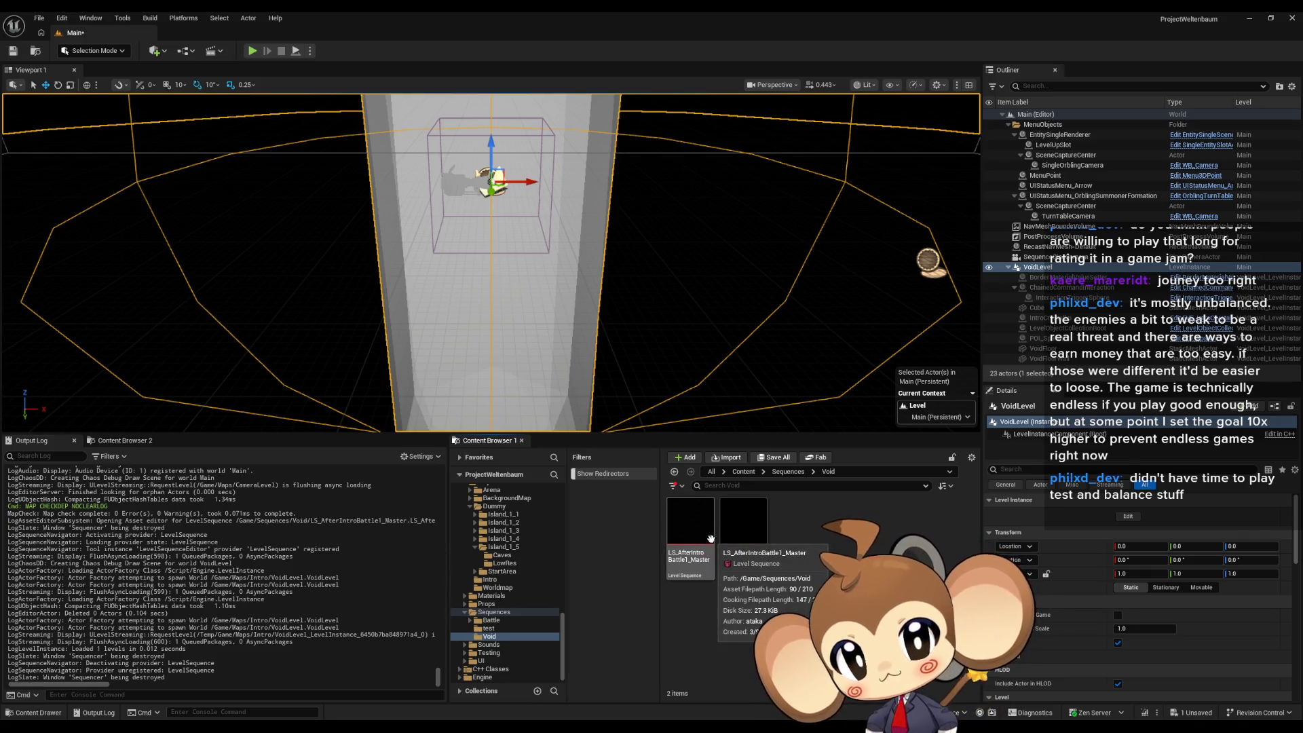
left_click(690, 540)
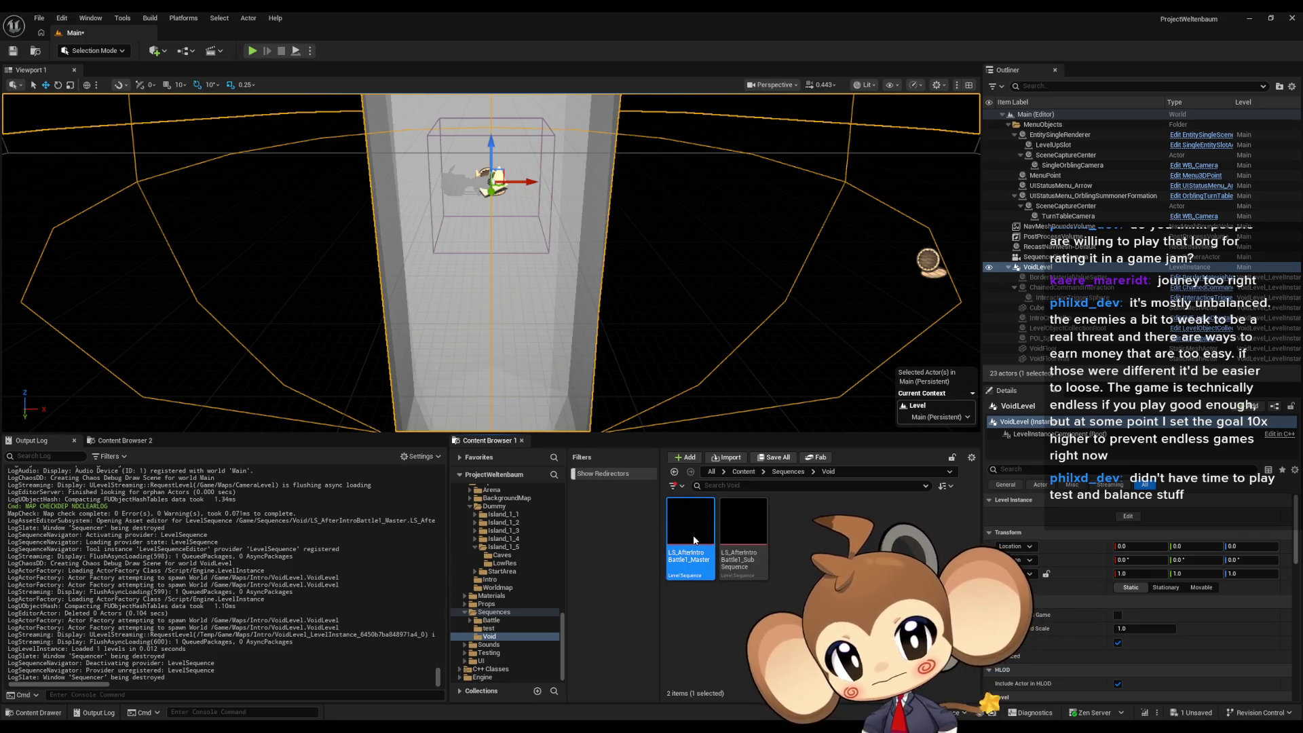
double_click(689, 539)
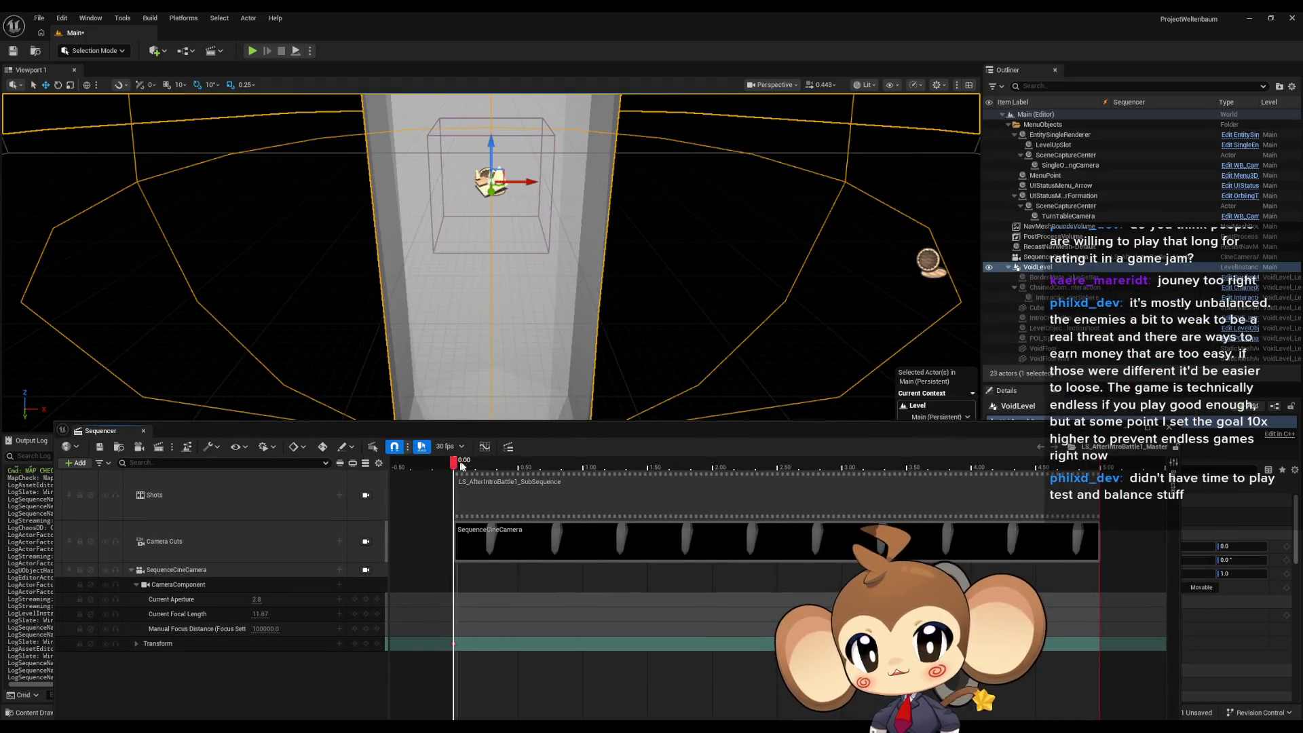
mouse_move(462, 466)
left_mouse_down()
mouse_move(851, 483)
mouse_move(630, 466)
left_mouse_up()
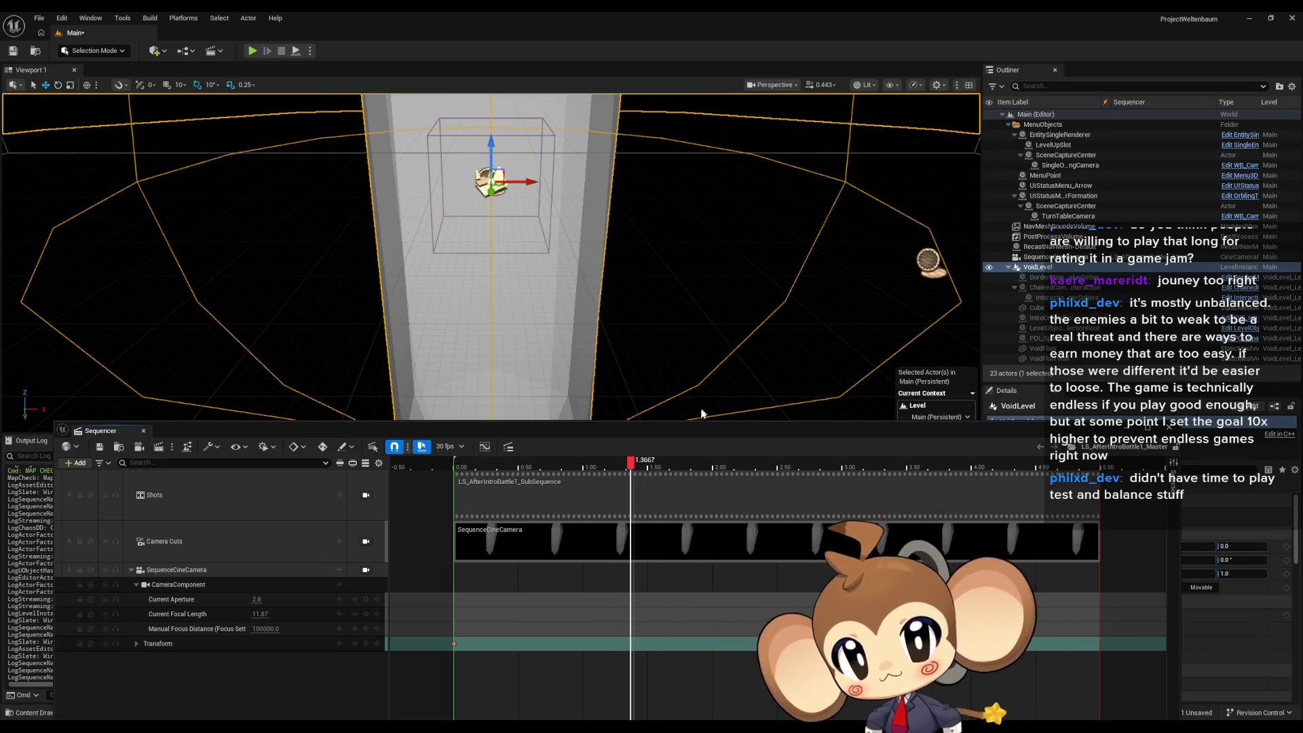
left_click(484, 462)
left_click(459, 461)
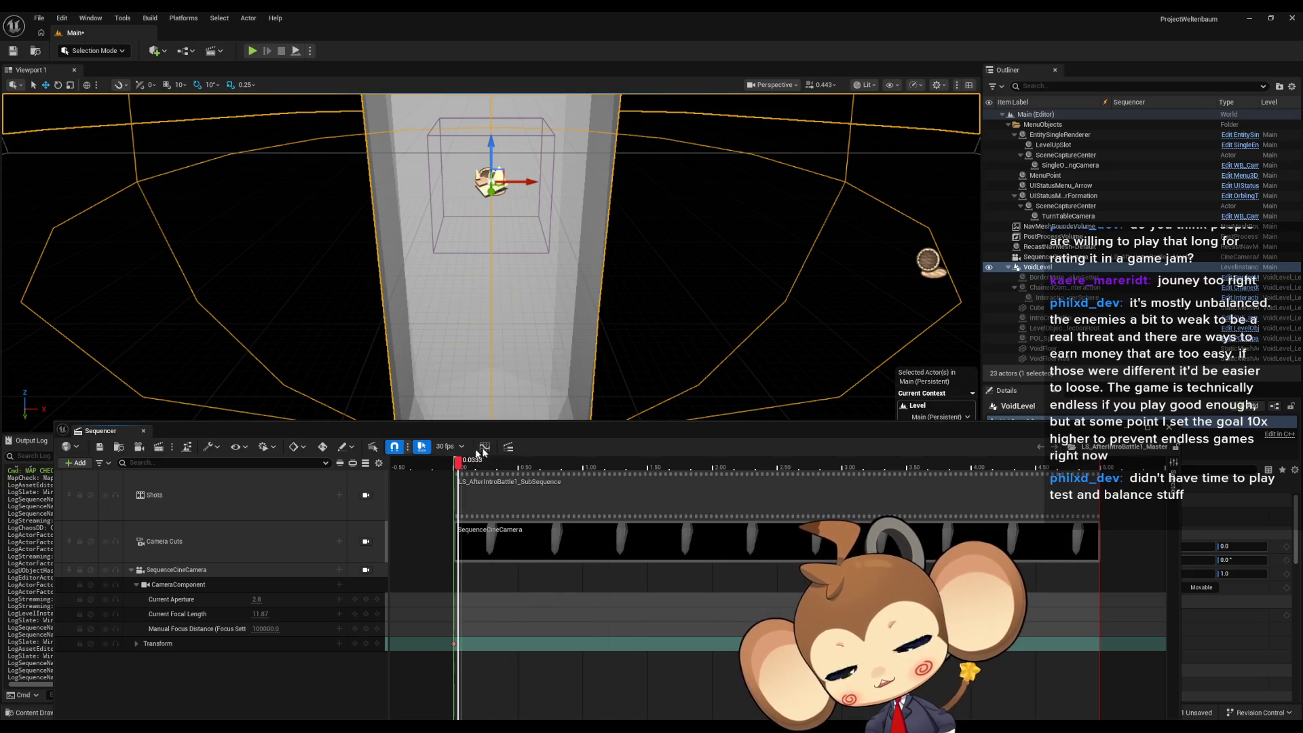
- Select the VoidLevel instance in the Outliner and delete it from the Main level
key("ctrl+space")
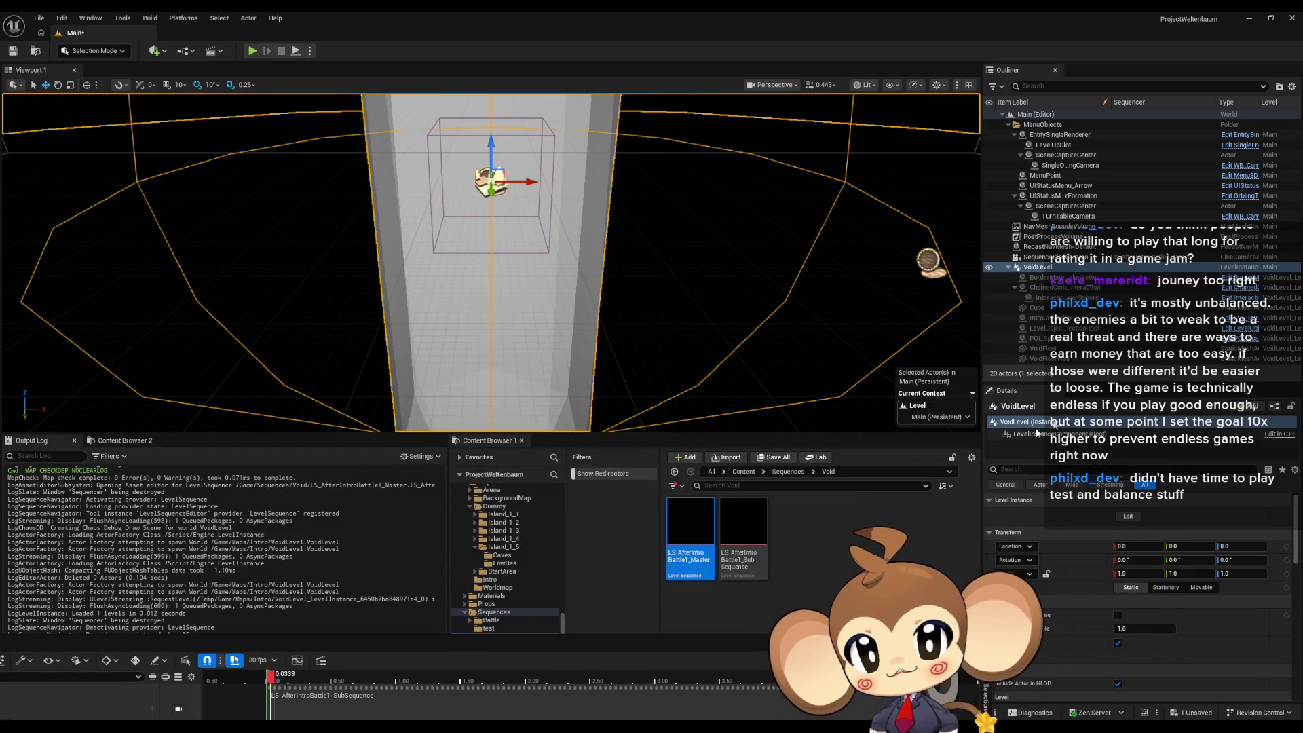
left_click(1050, 265)
left_click(1051, 268)
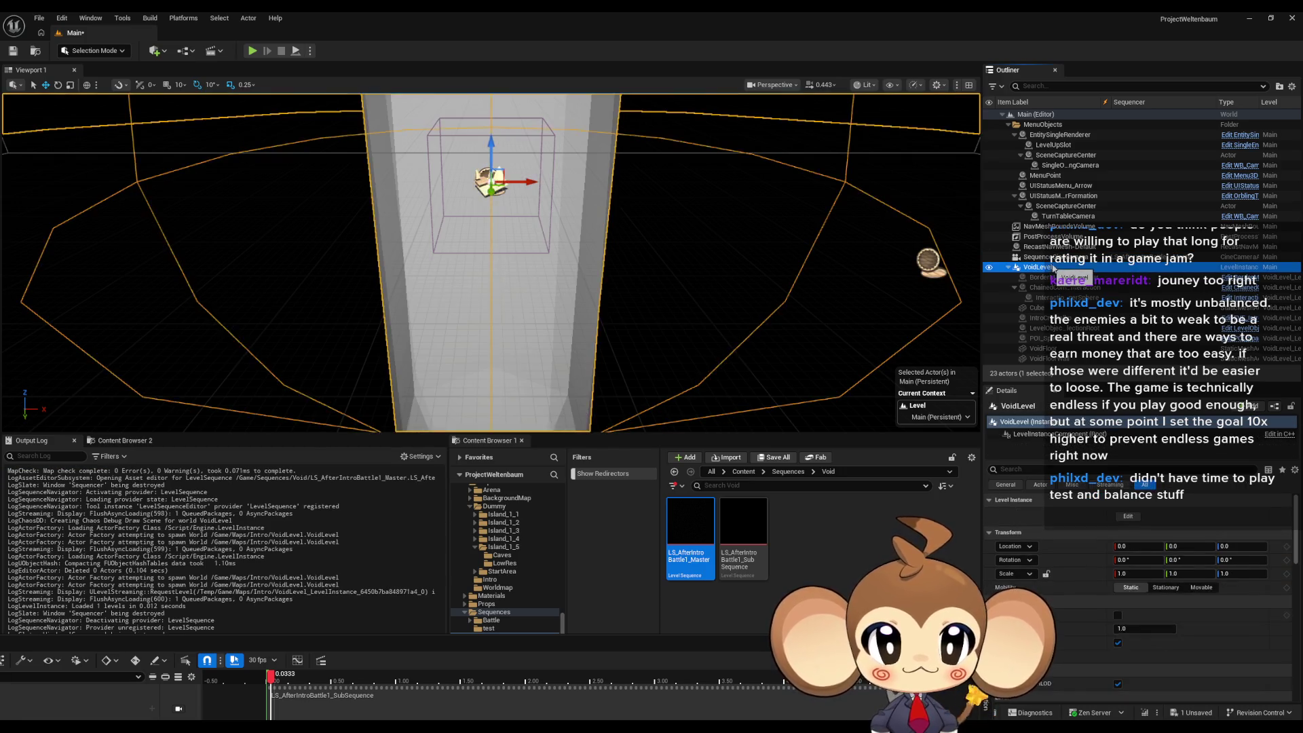
key("Delete")
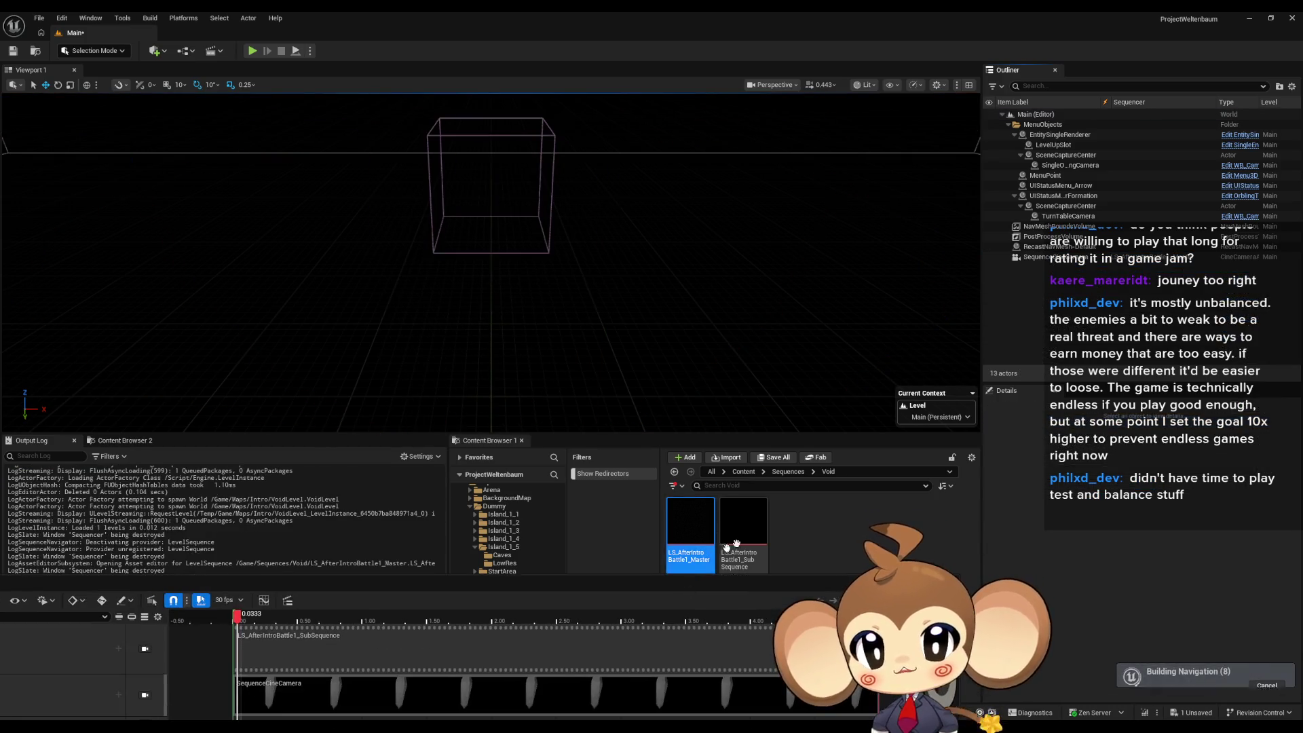
- Open LS_AfterIntroBattle1_SubSequence from the Void folder, repositioning the floating Sequencer to reach it
left_click(754, 533)
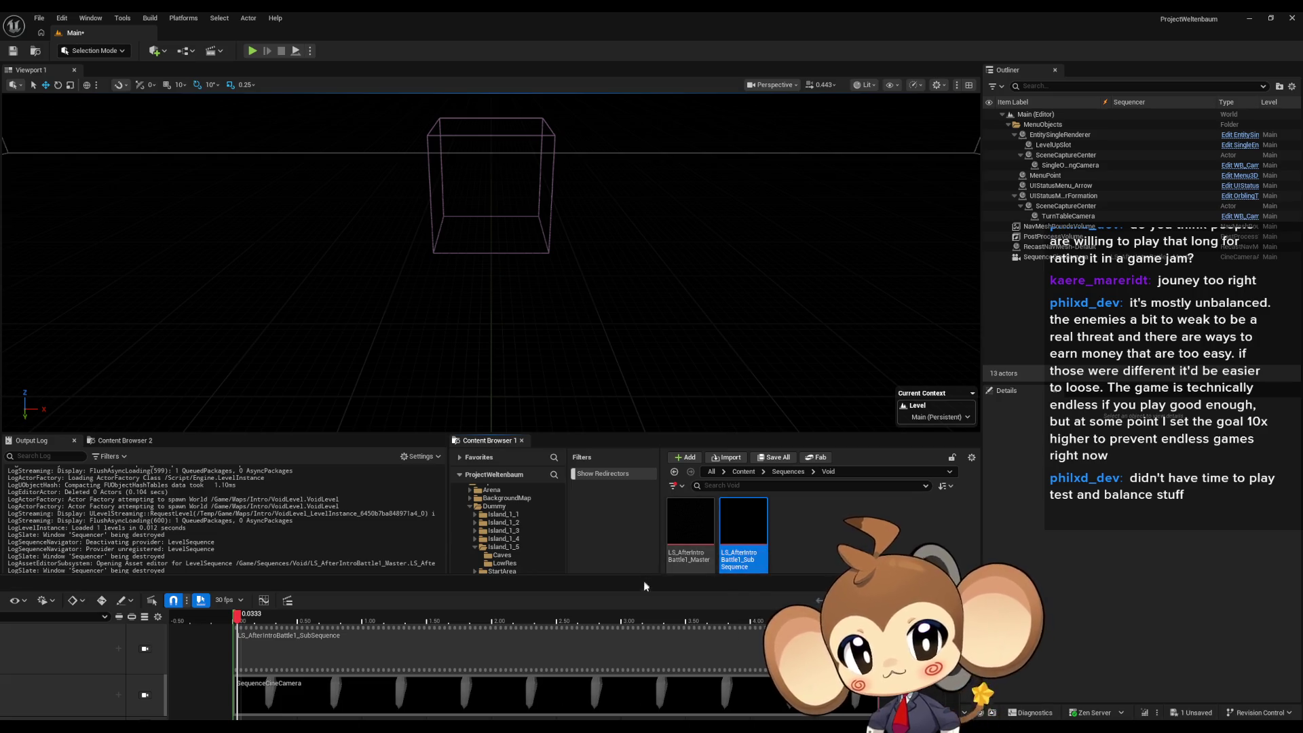
double_click(741, 536)
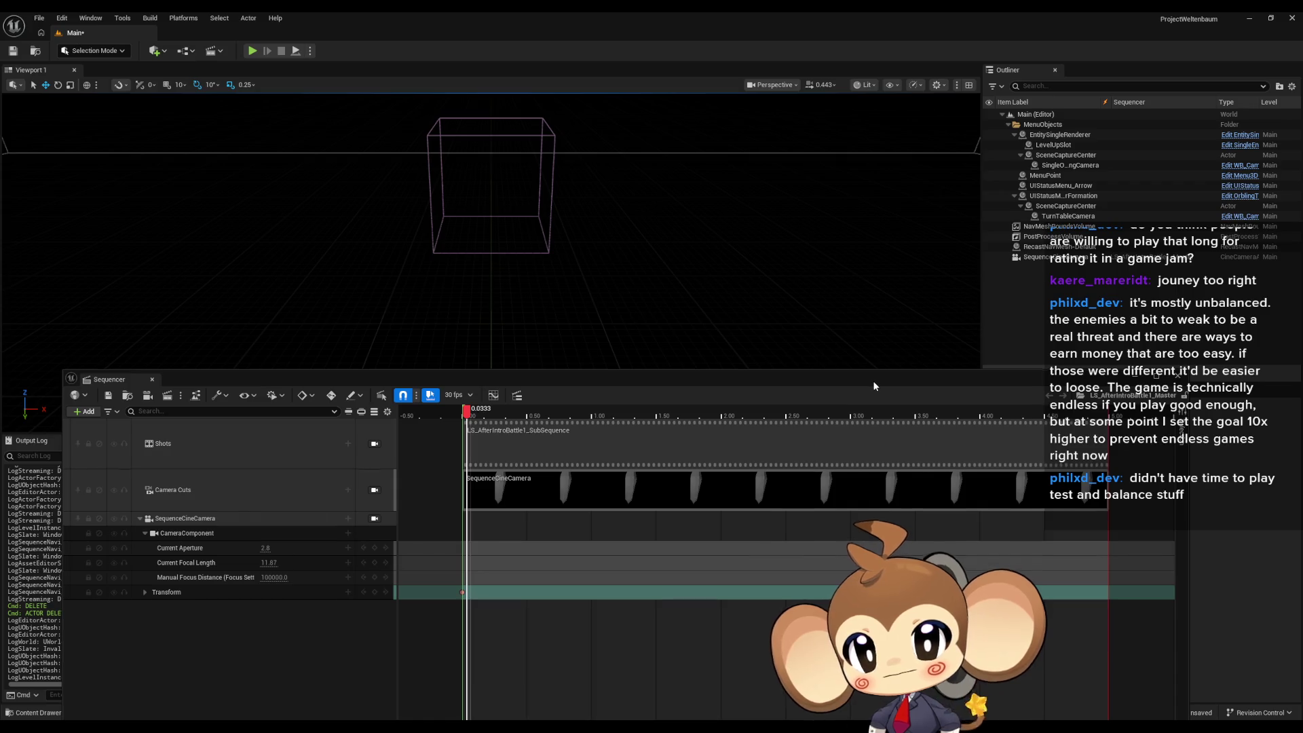
left_click_drag(873, 381, 837, 557)
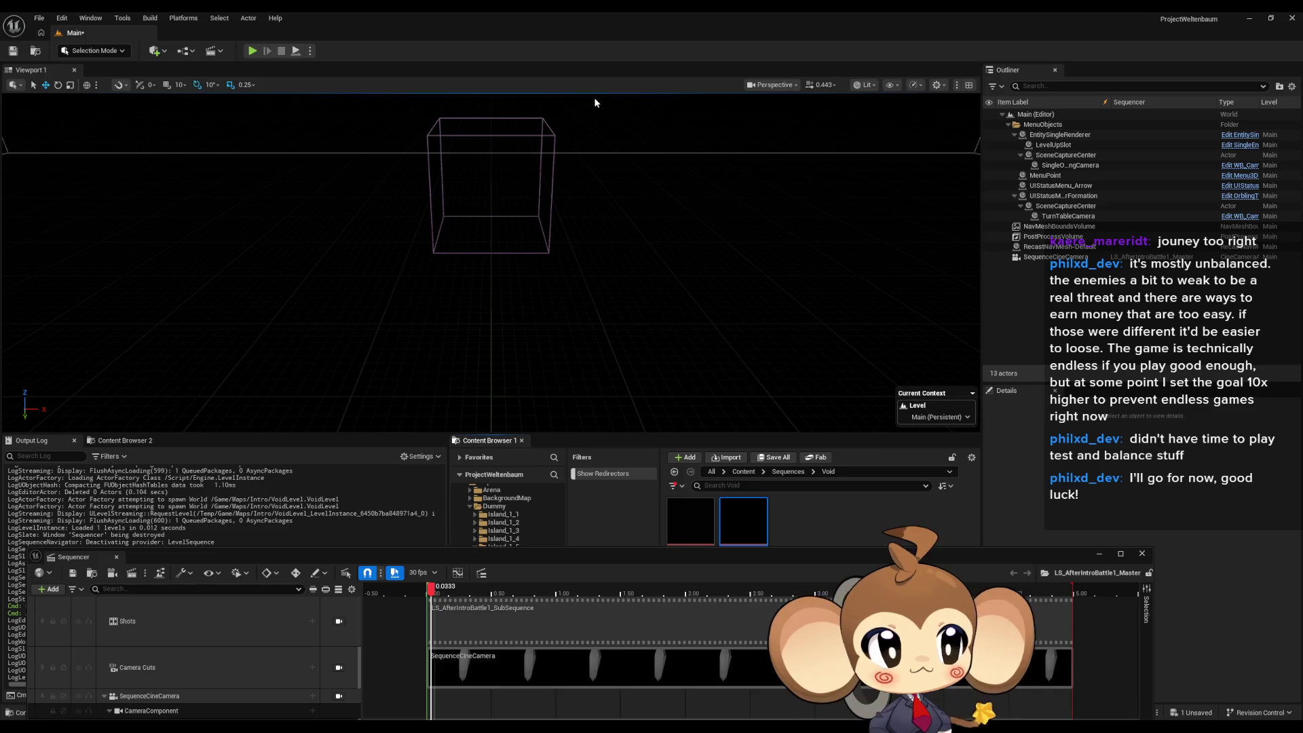
double_click(754, 530)
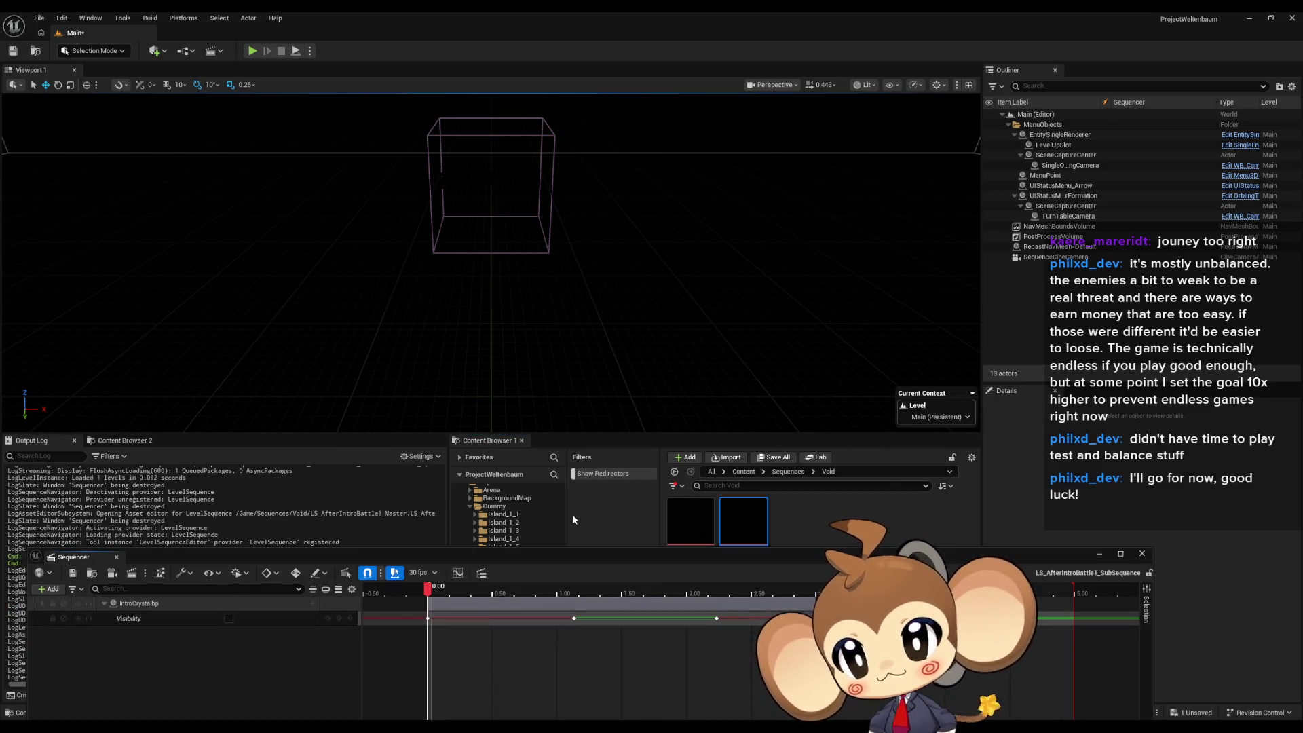
mouse_move(536, 564)
left_mouse_down()
mouse_move(557, 464)
mouse_move(540, 645)
left_mouse_up()
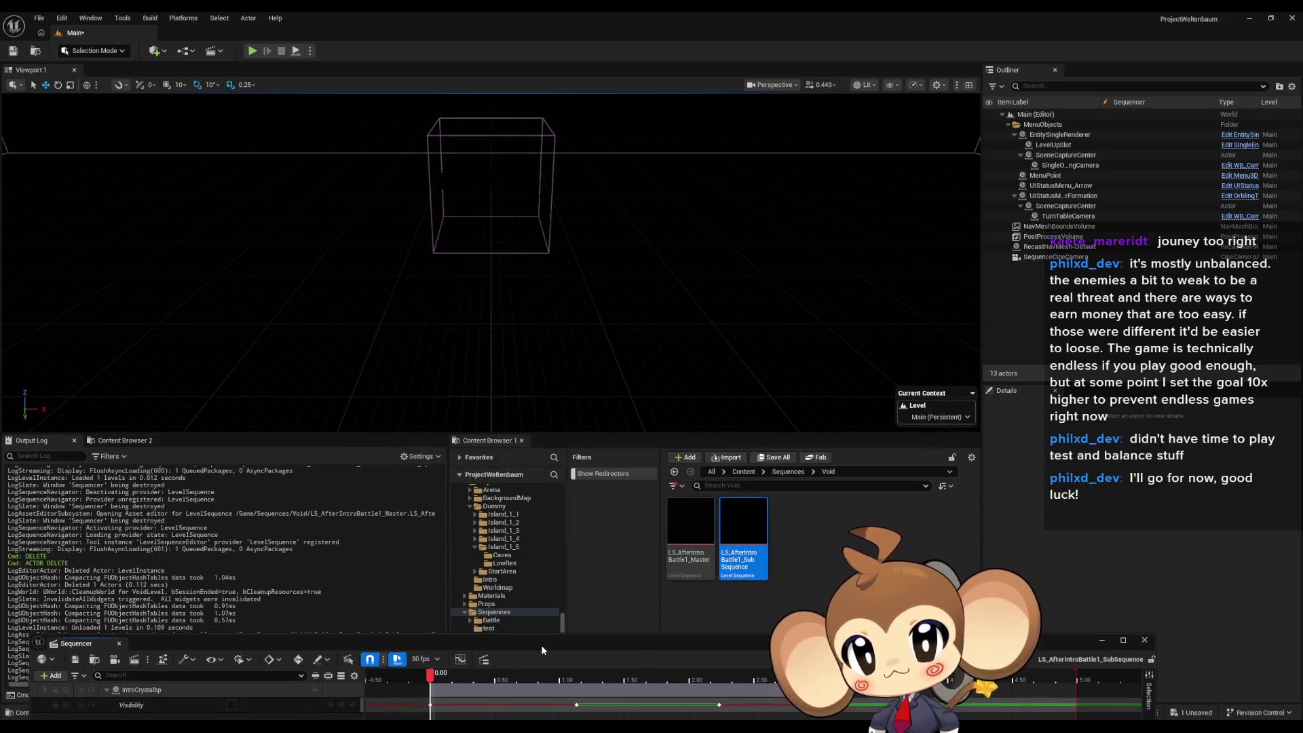
- Open LS_AfterIntroBattle1_Master and nudge the Sequencer window aside
left_click(706, 525)
double_click(706, 525)
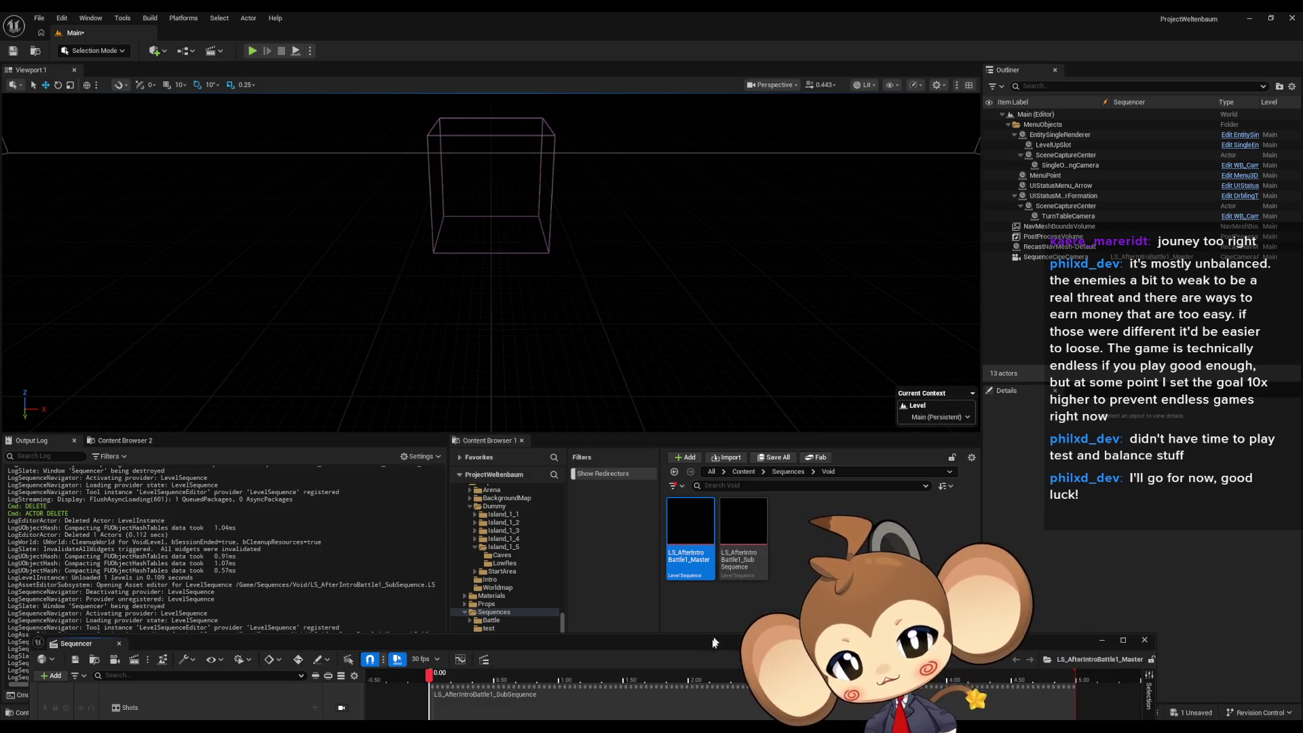
left_click_drag(691, 637, 726, 648)
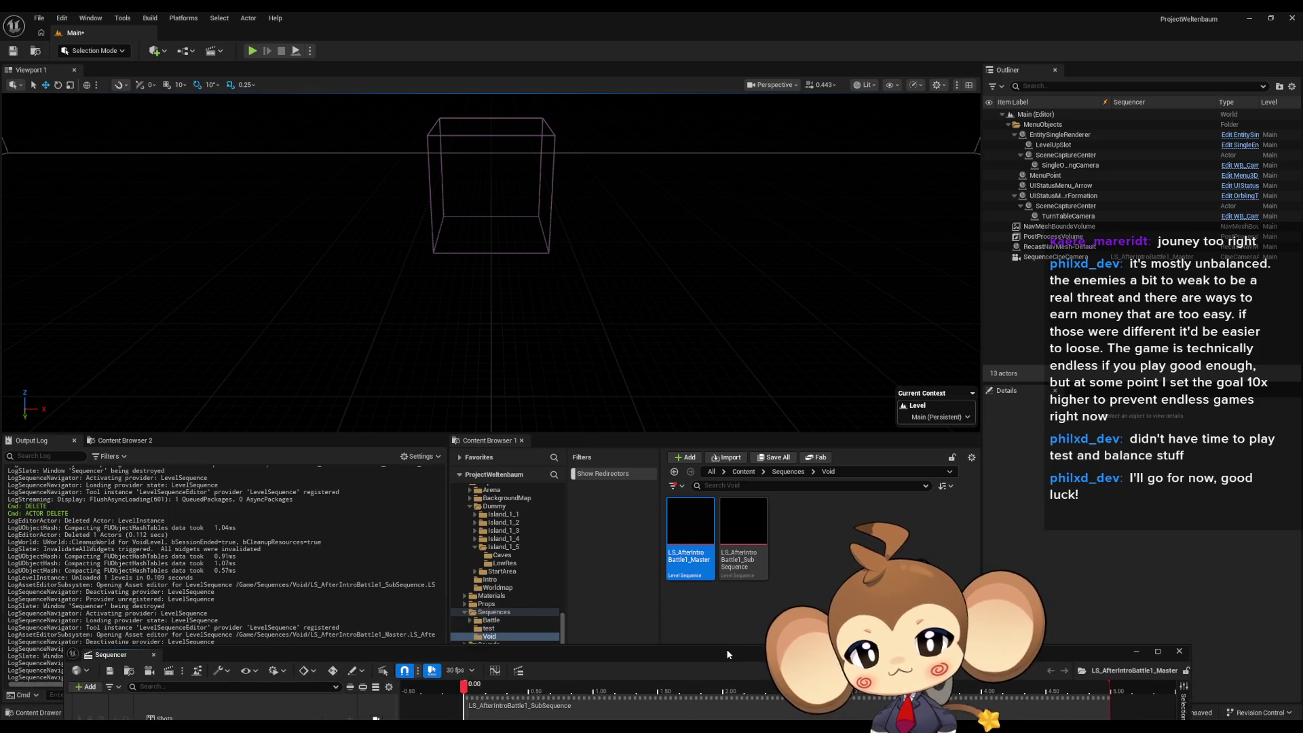
- Return to the top-level Content folder and raise the Sequencer window over the level viewport
left_click(743, 472)
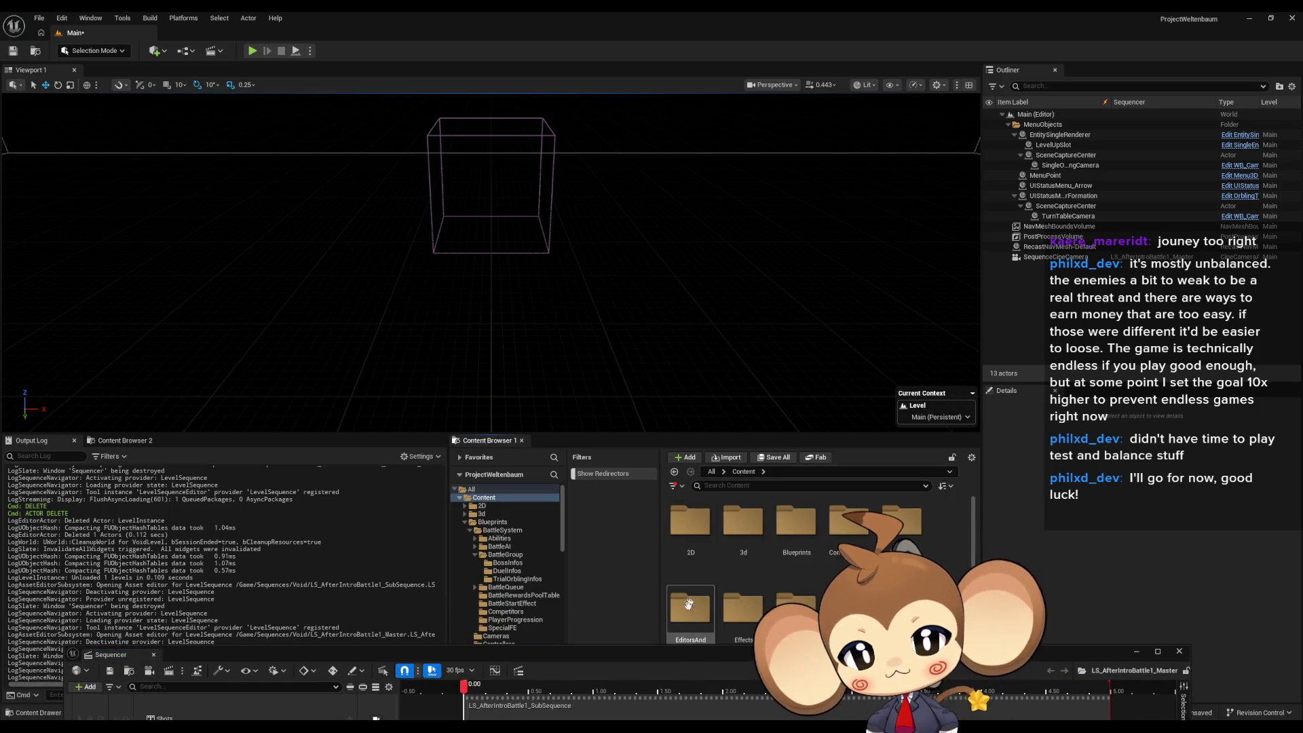
mouse_move(519, 650)
left_mouse_down()
mouse_move(577, 209)
mouse_move(566, 184)
left_mouse_up()
- Switch to the BattleController Blueprint and pan its graph to the Append node area
mouse_move(672, 669)
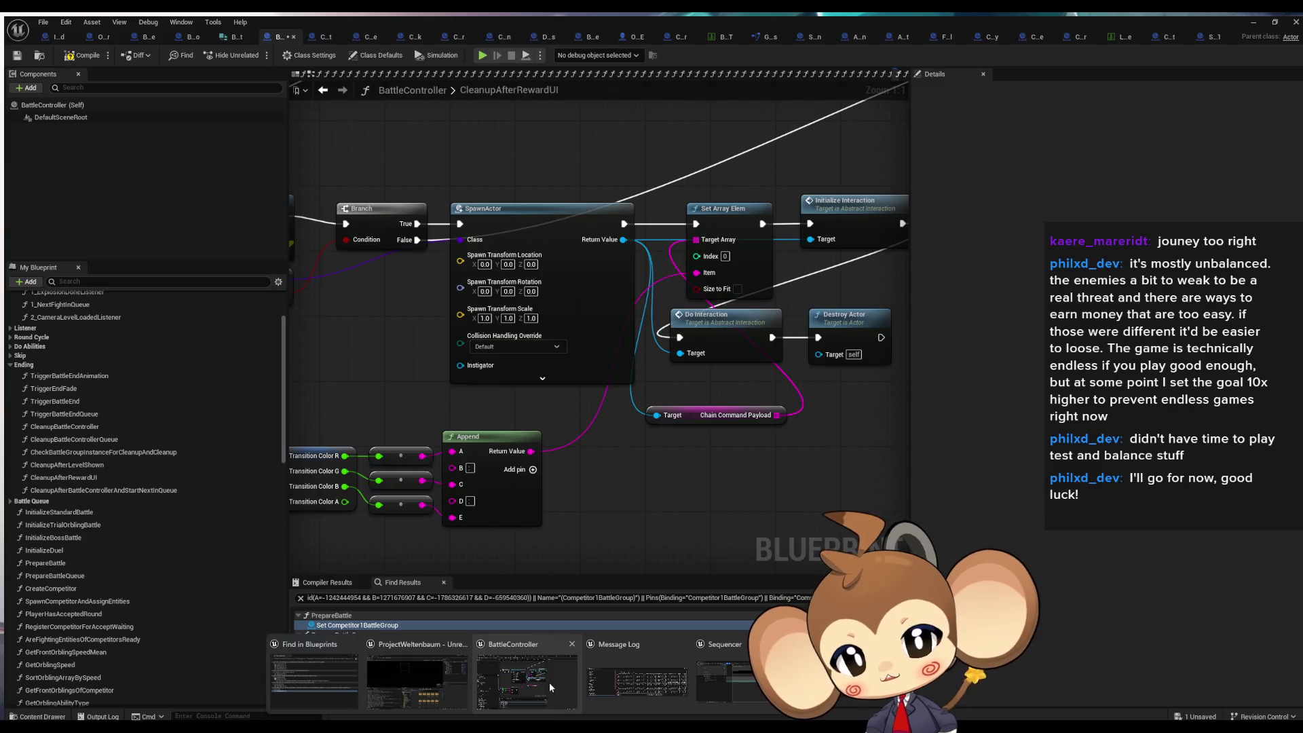
left_click(548, 682)
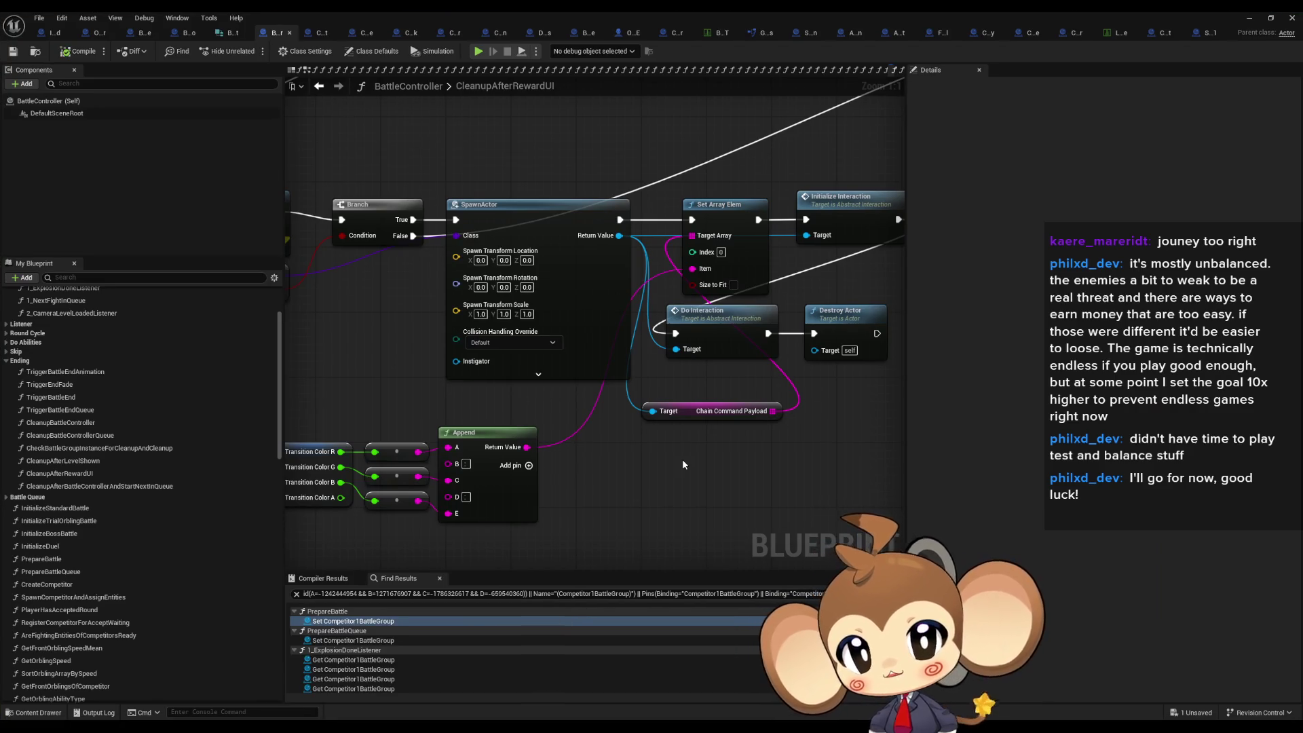
mouse_move(682, 464)
left_mouse_down()
mouse_move(655, 410)
mouse_move(547, 445)
left_mouse_up()
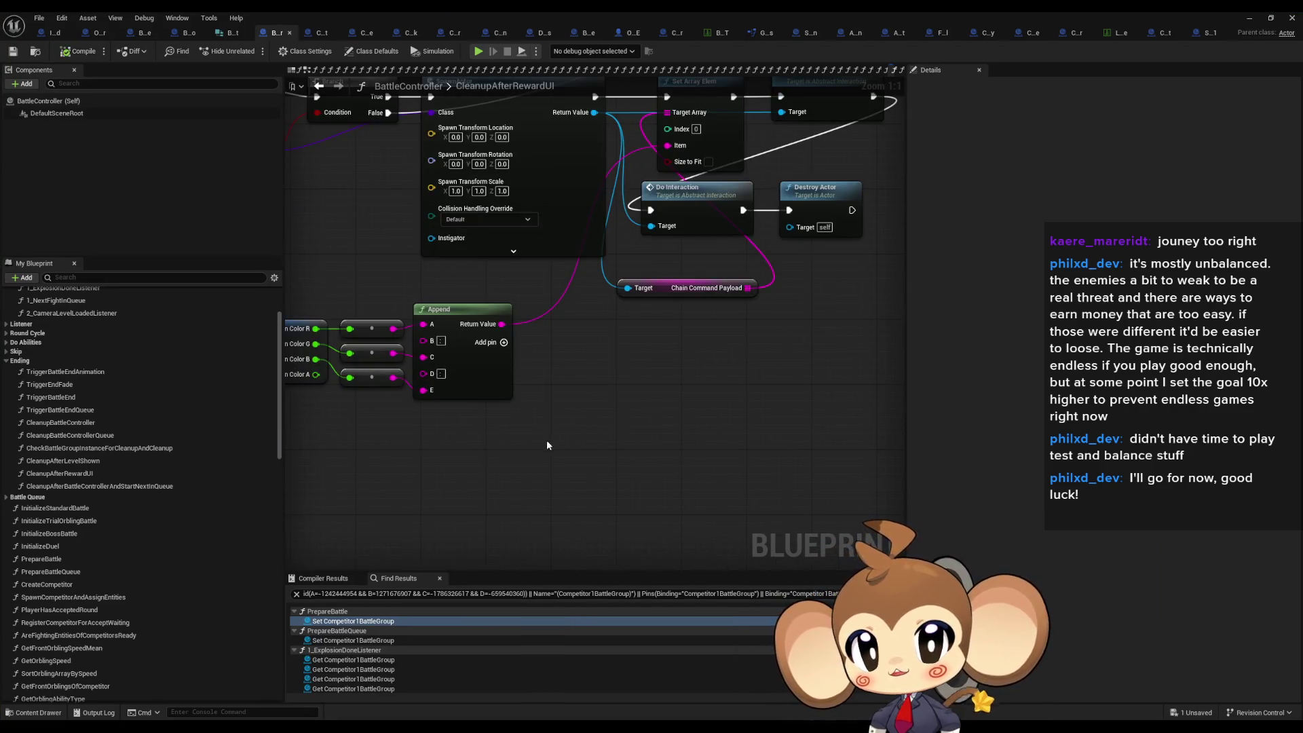
left_click_drag(474, 489, 448, 639)
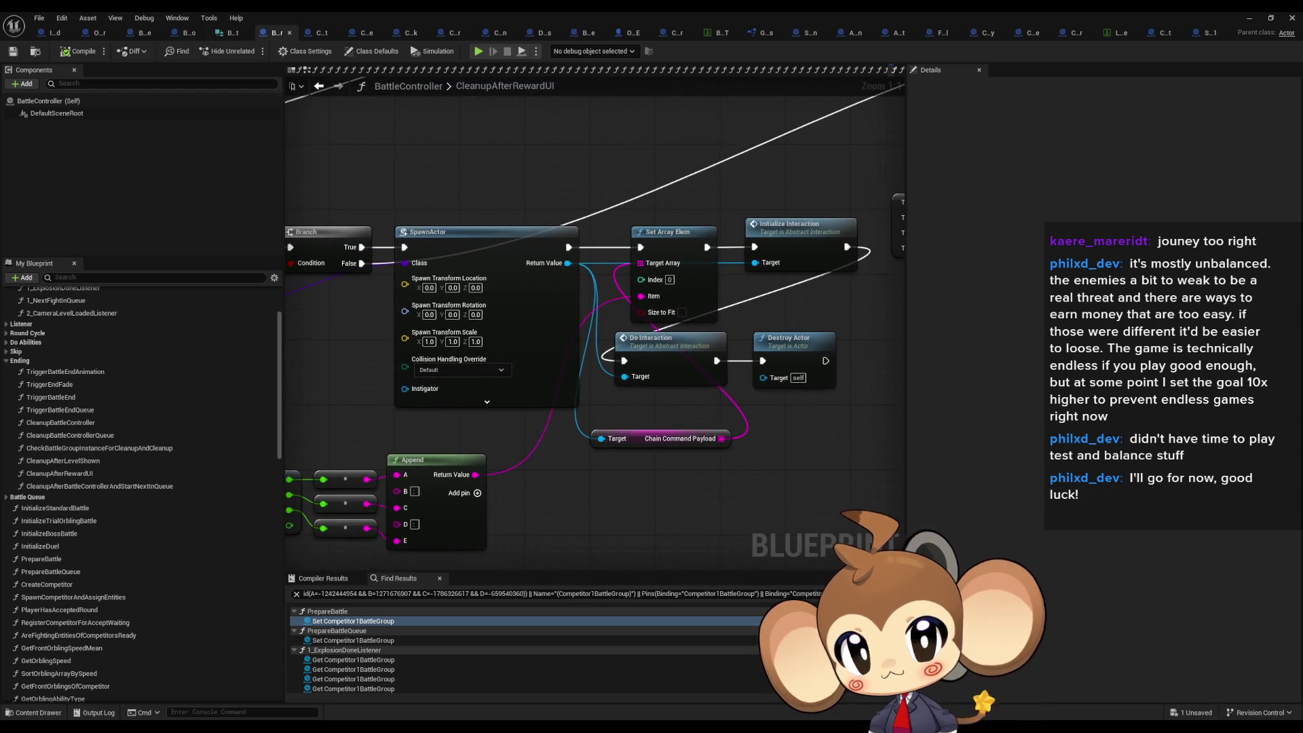
mouse_move(450, 695)
left_mouse_down()
mouse_move(509, 452)
mouse_move(524, 451)
left_mouse_up()
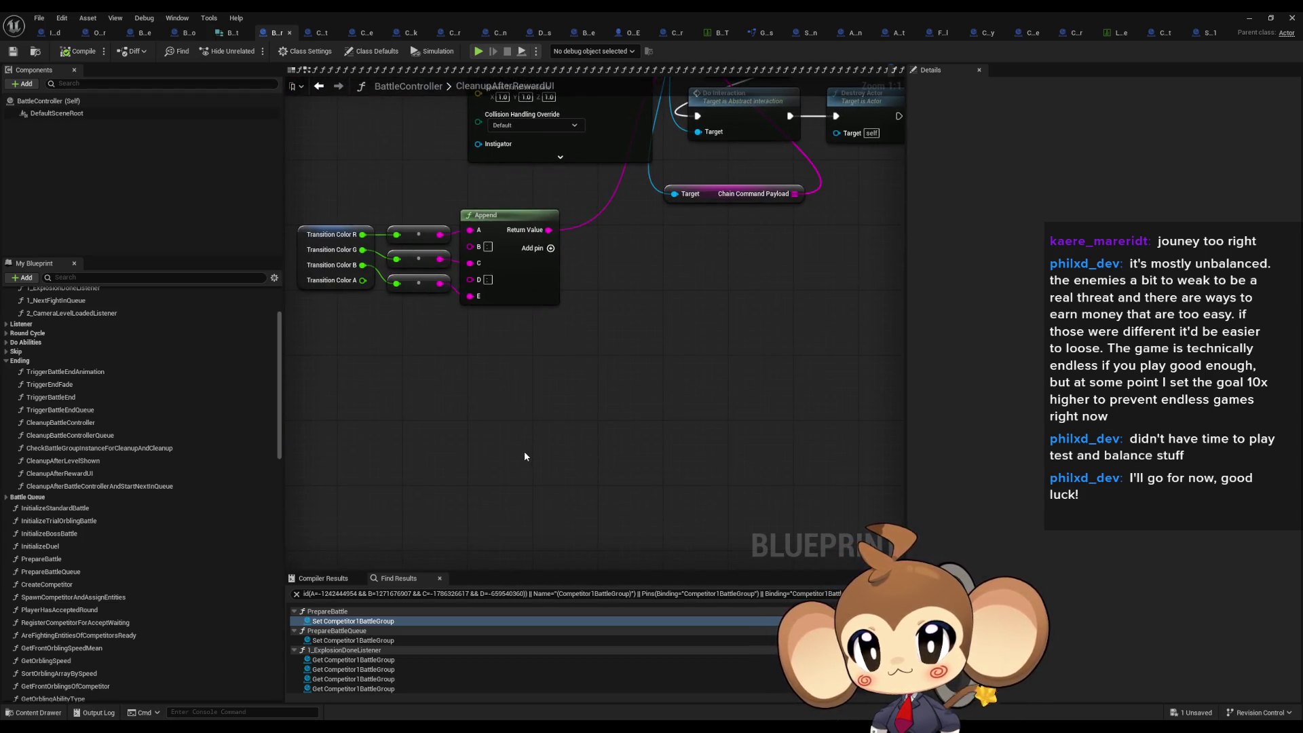
- Close the eight extra asset editors, CCP_SwitchToCave through GlobalConstantValues, and return to CameraController
left_click(378, 32)
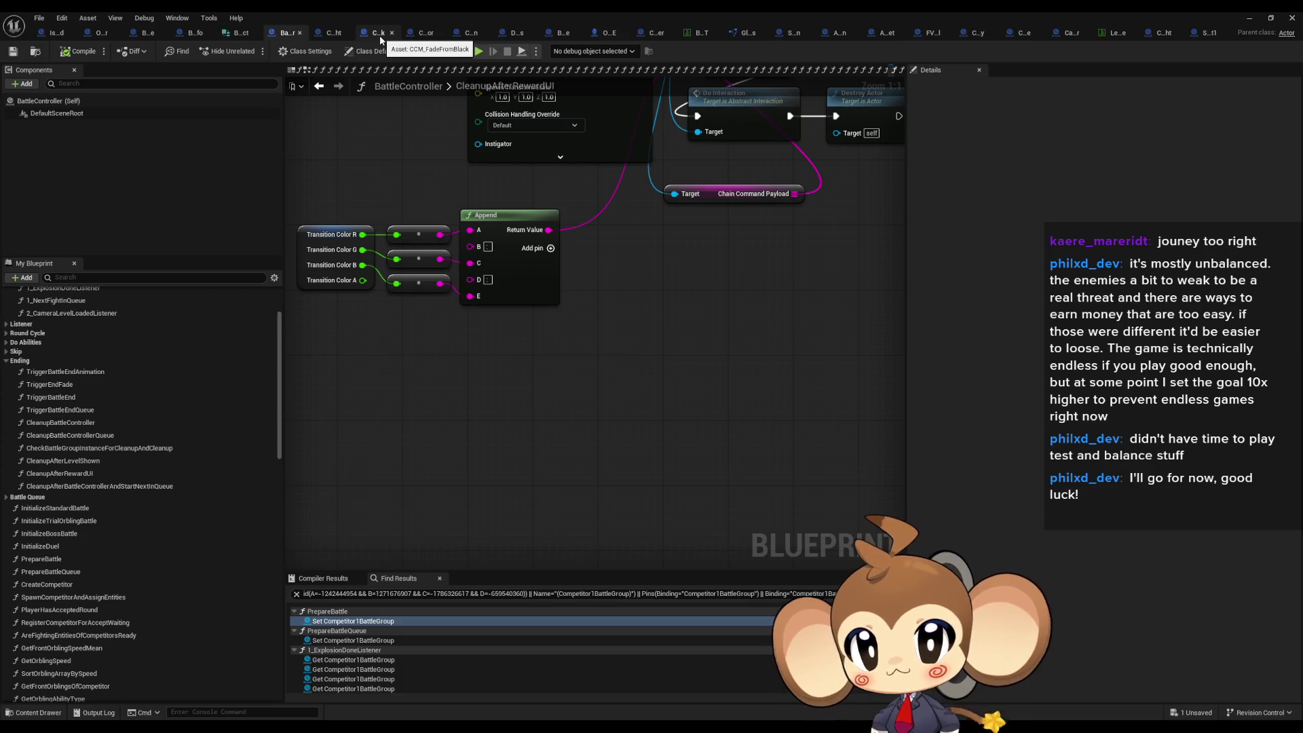
left_click(392, 33)
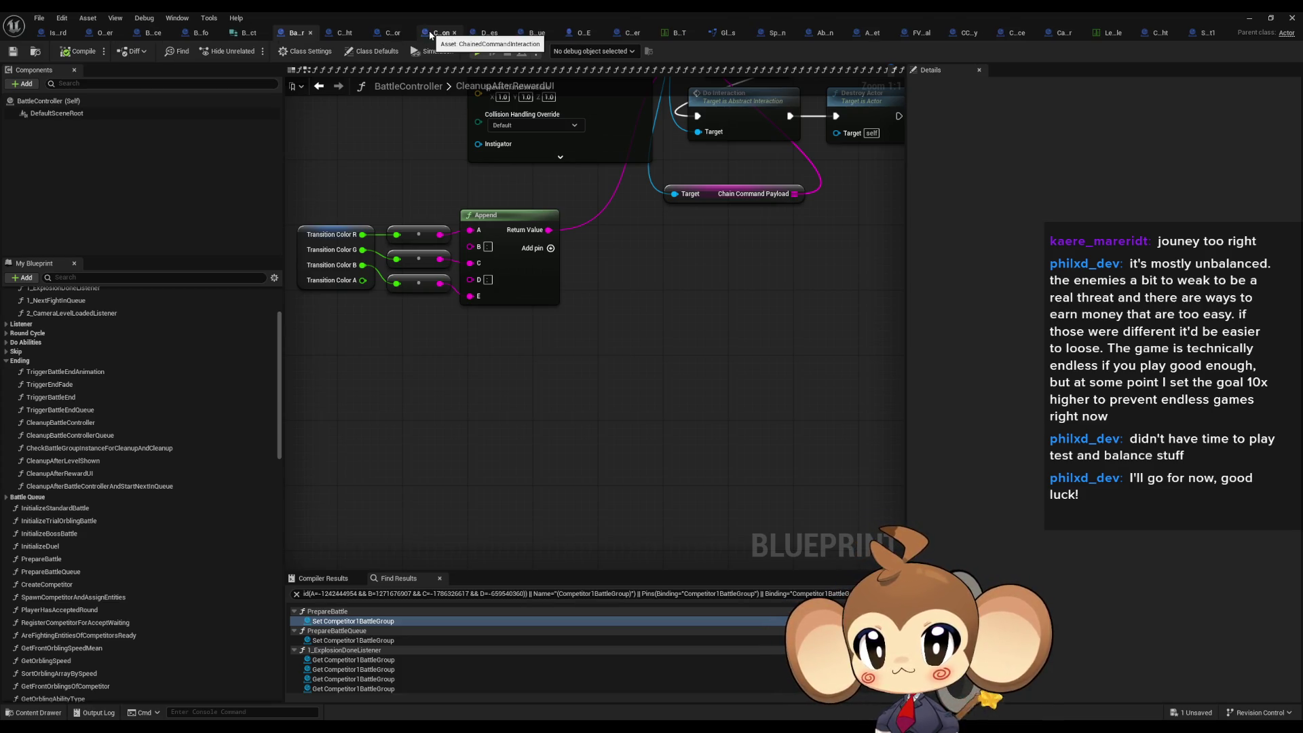
left_click(454, 33)
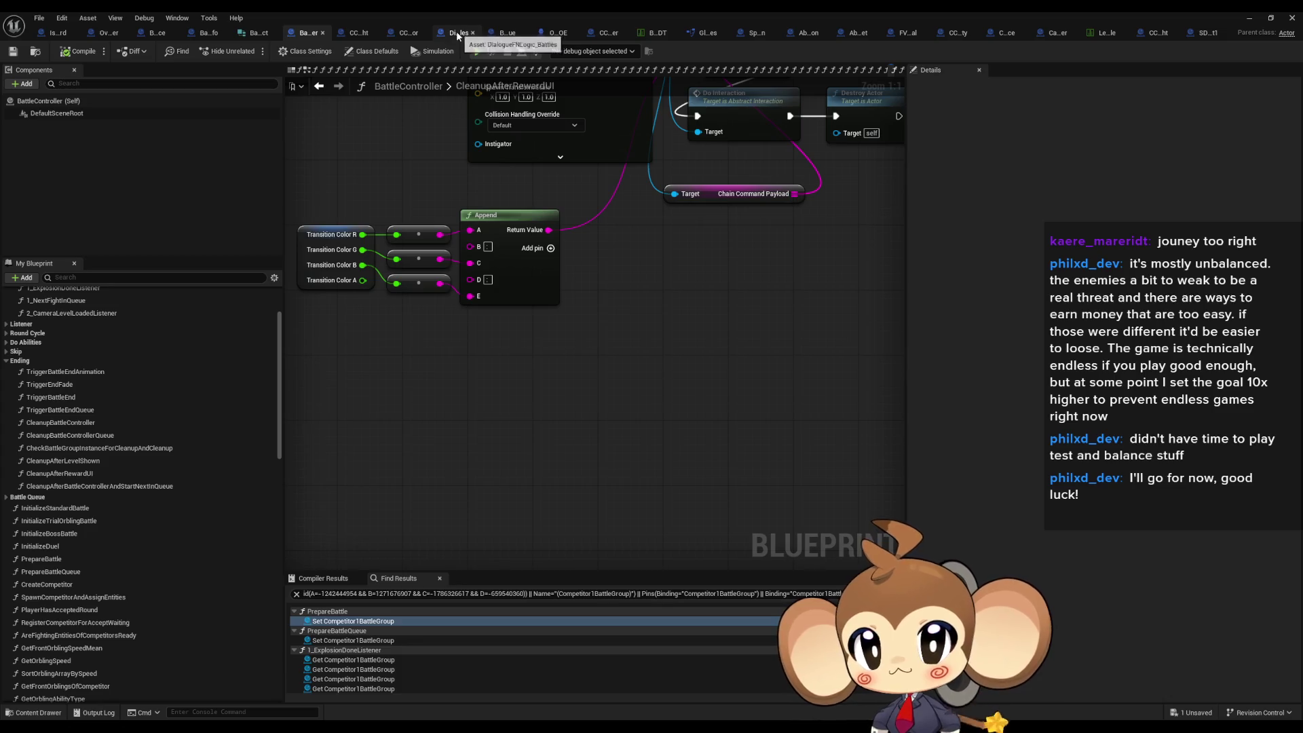
left_click(473, 32)
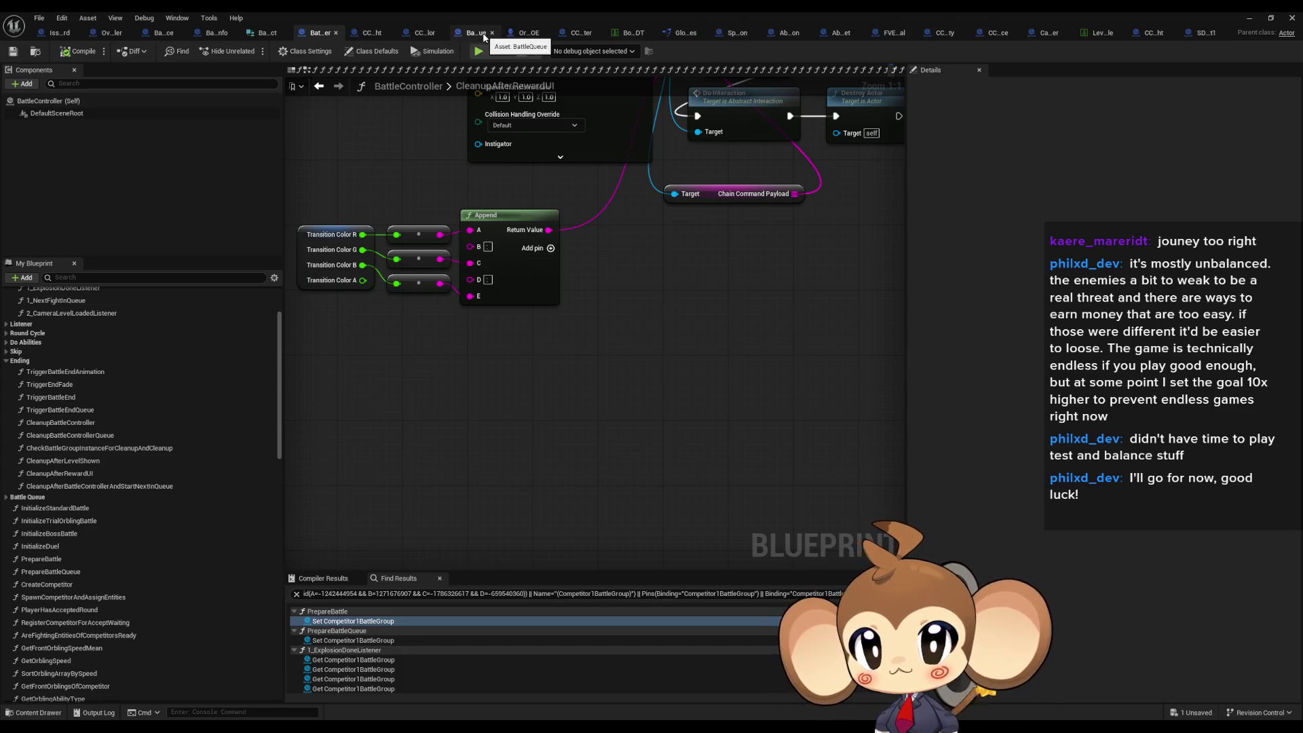
left_click(492, 33)
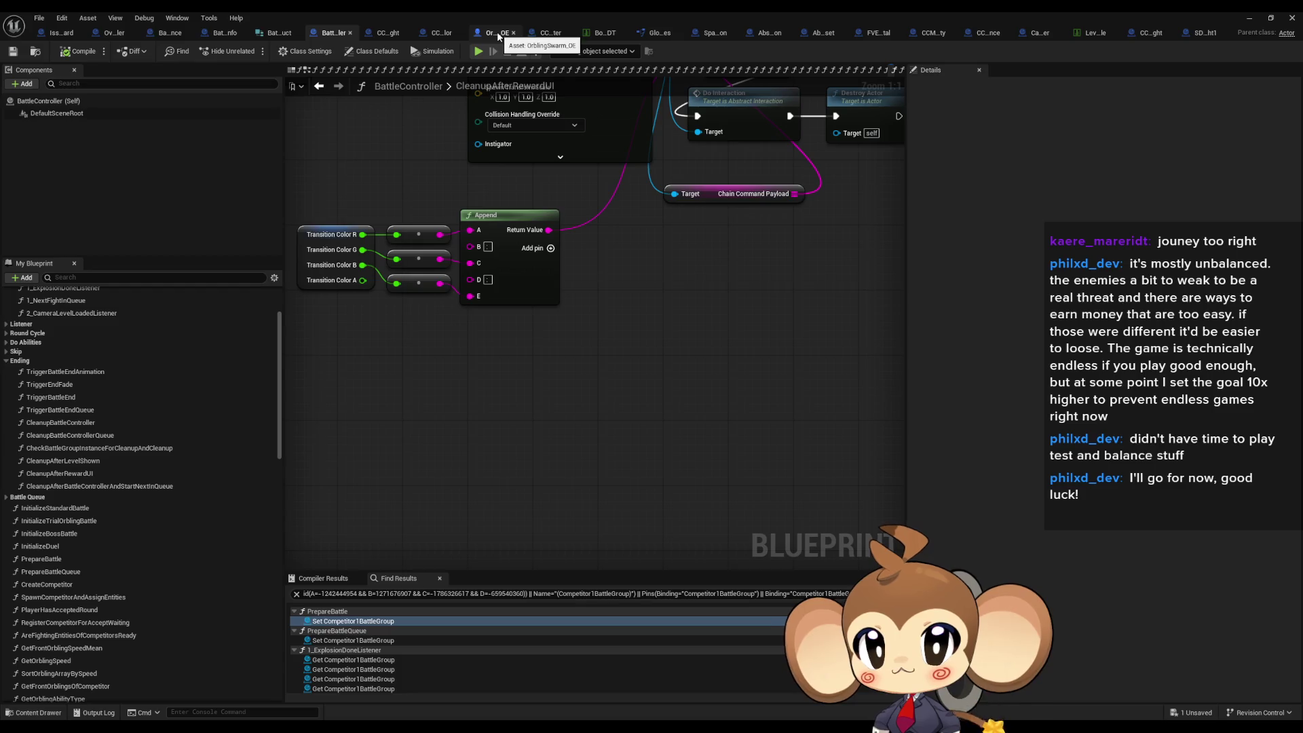
middle_click(498, 33)
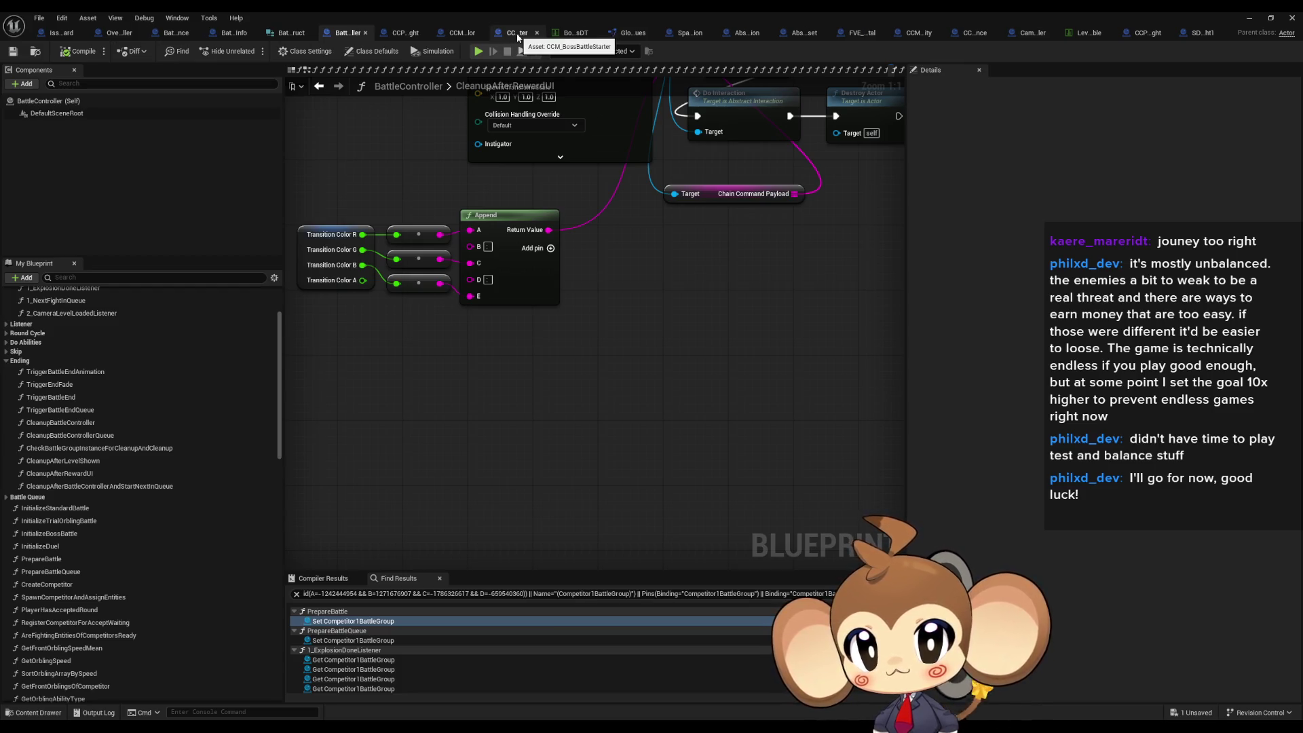
left_click(534, 33)
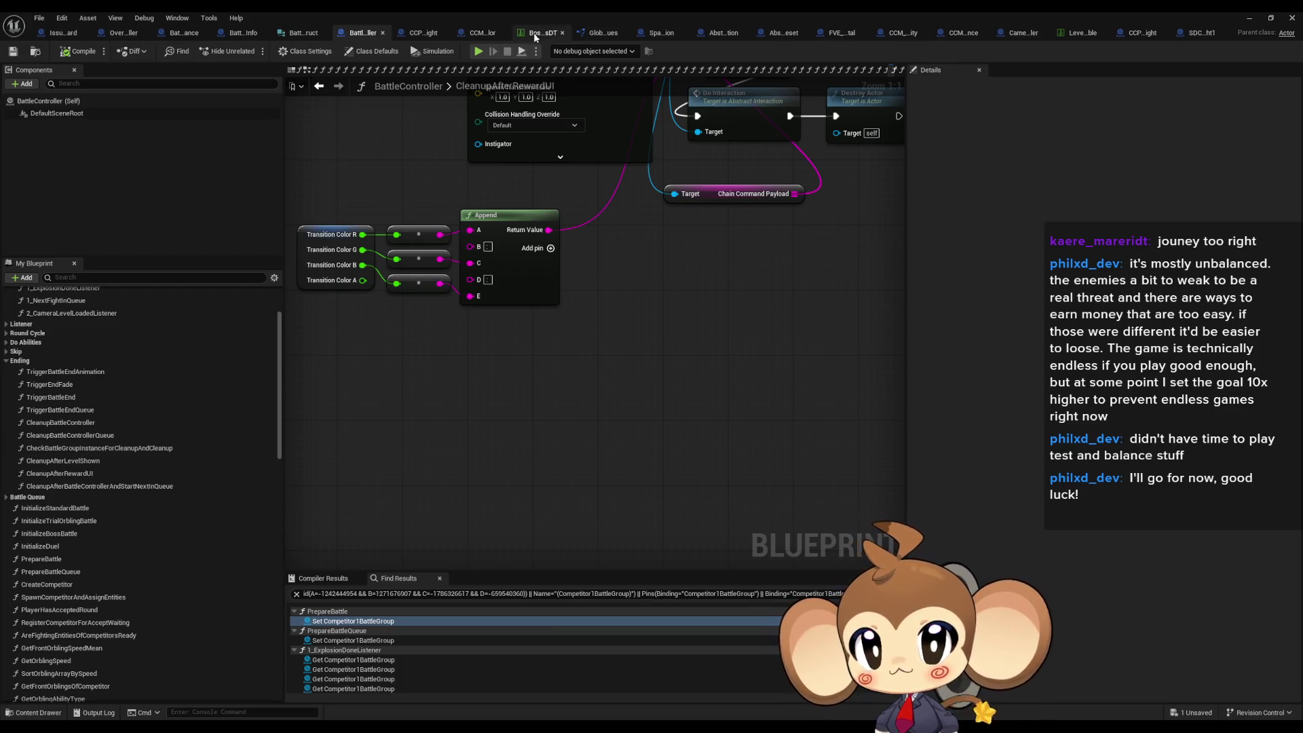
left_click(622, 33)
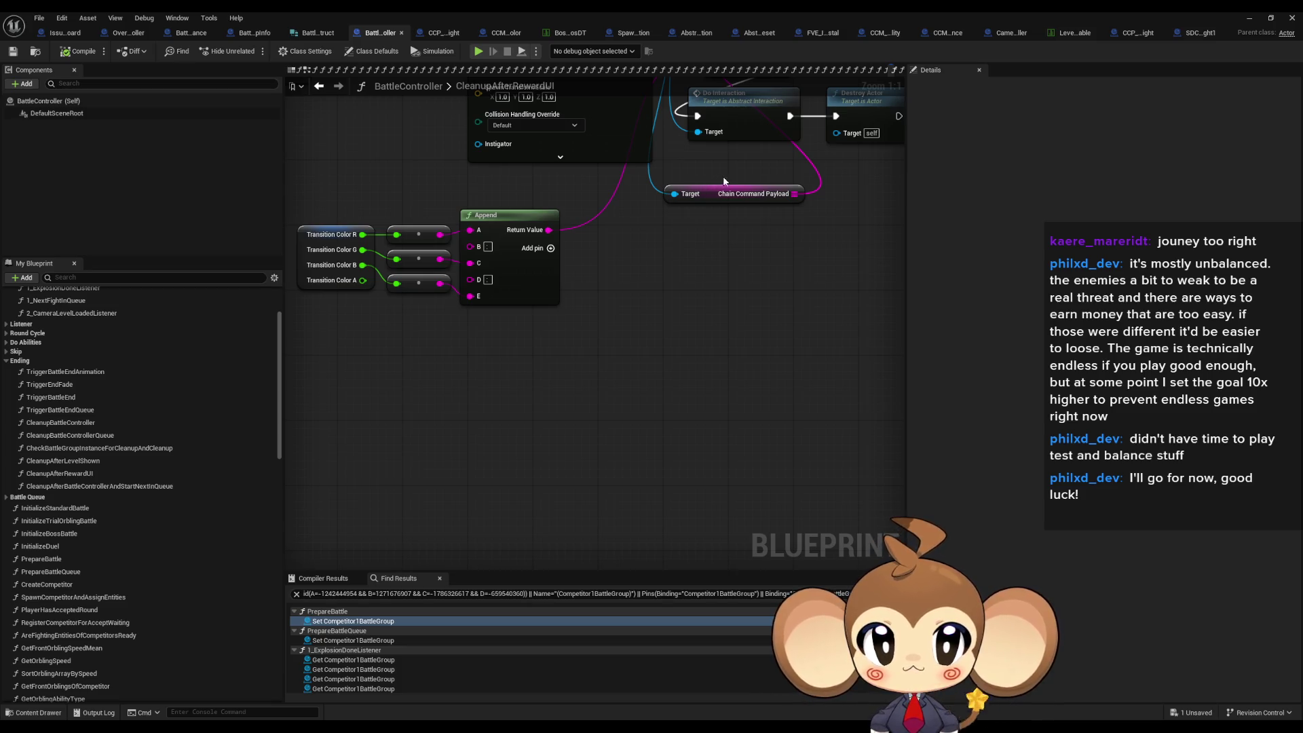
left_click(1018, 34)
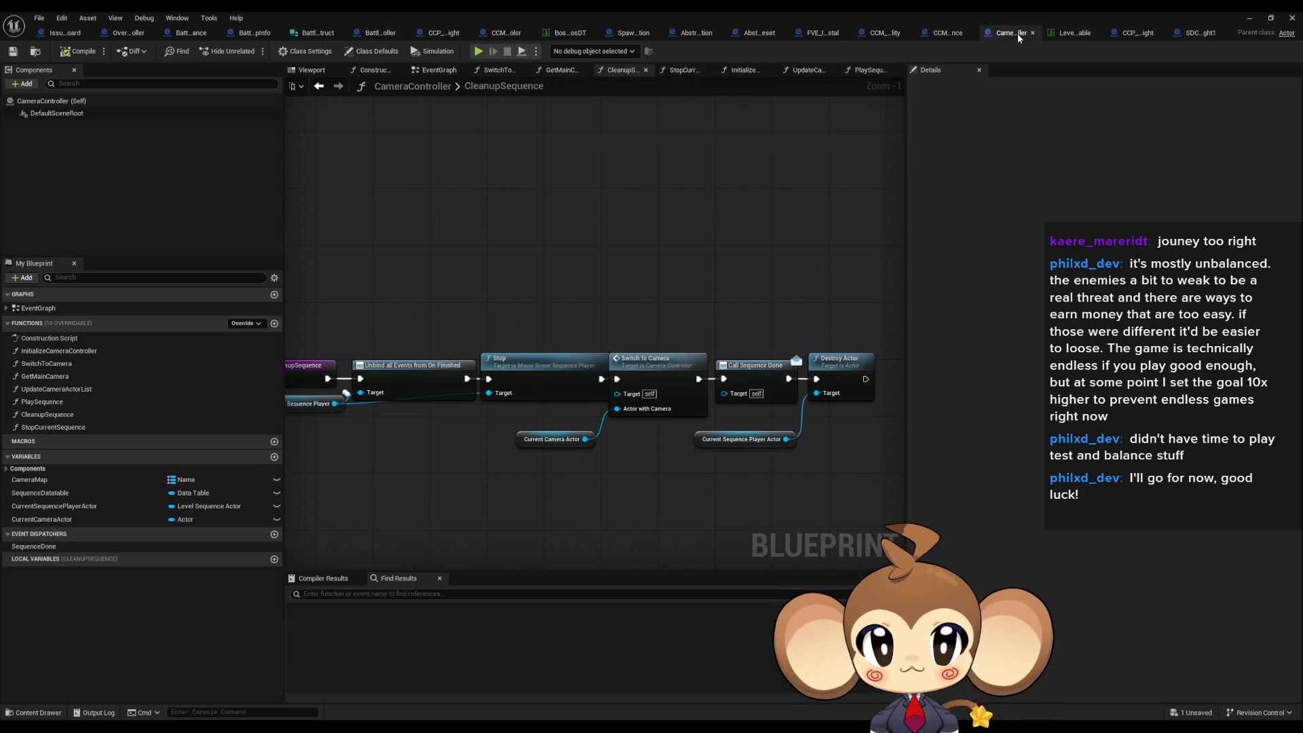
- Open CameraController's PlaySequence function and zoom out to see its full node chain
mouse_move(557, 481)
left_mouse_down()
mouse_move(482, 468)
mouse_move(794, 465)
mouse_move(718, 456)
left_mouse_up()
double_click(48, 402)
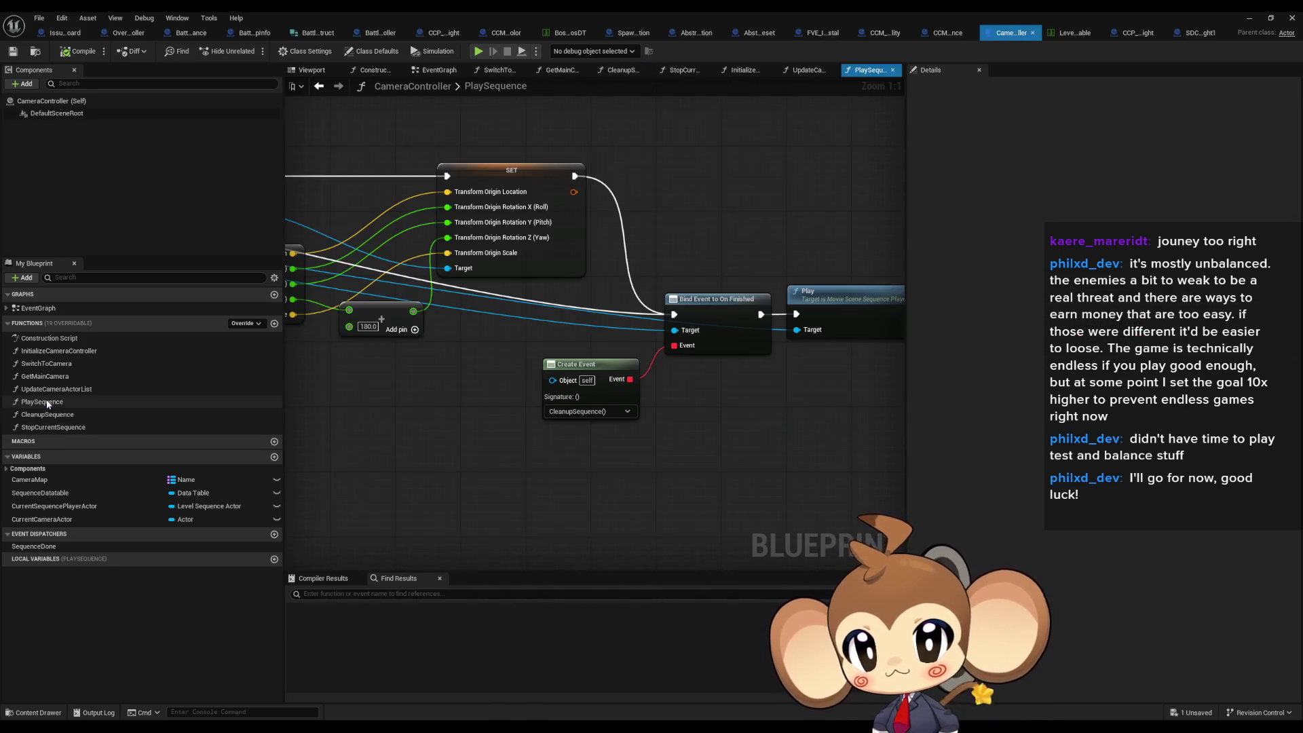
left_click_drag(638, 431, 367, 430)
scroll(539, 327, "down", 1)
scroll(539, 326, "down", 2)
left_click_drag(539, 327, 867, 344)
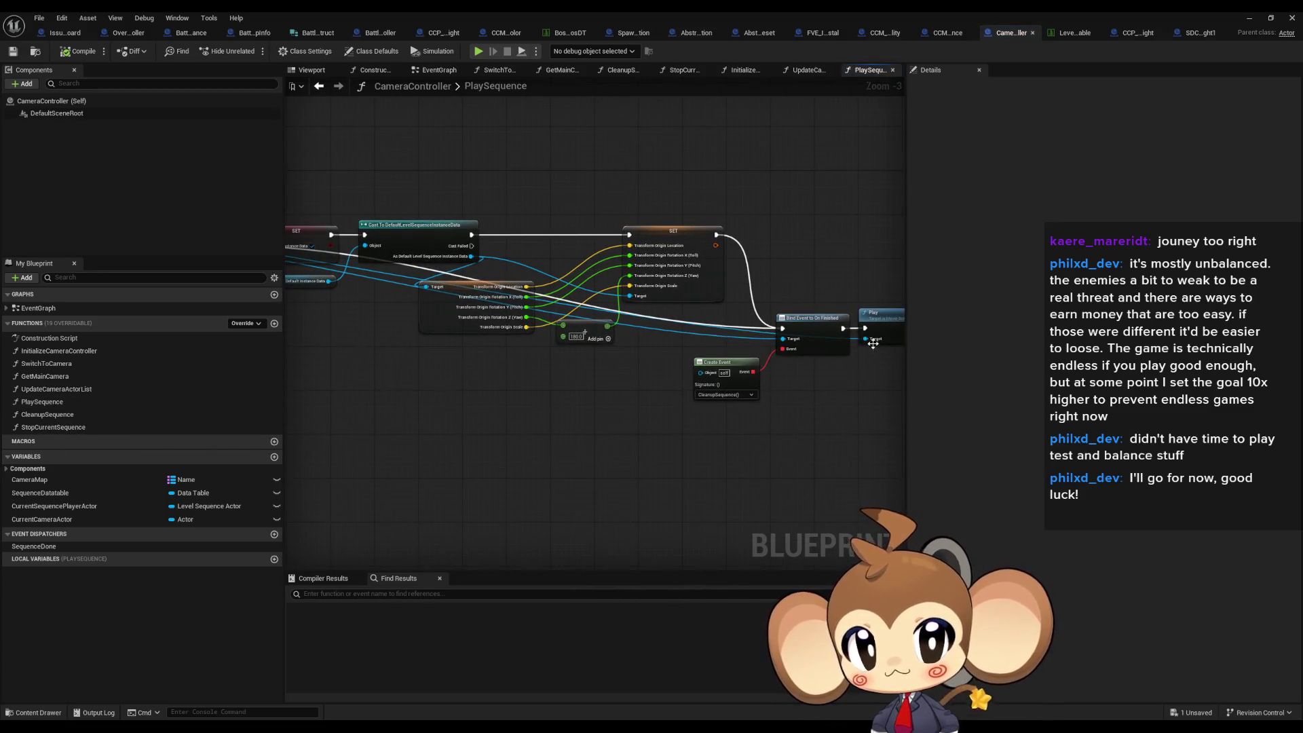
scroll(873, 344, "down", 1)
scroll(870, 346, "down", 1)
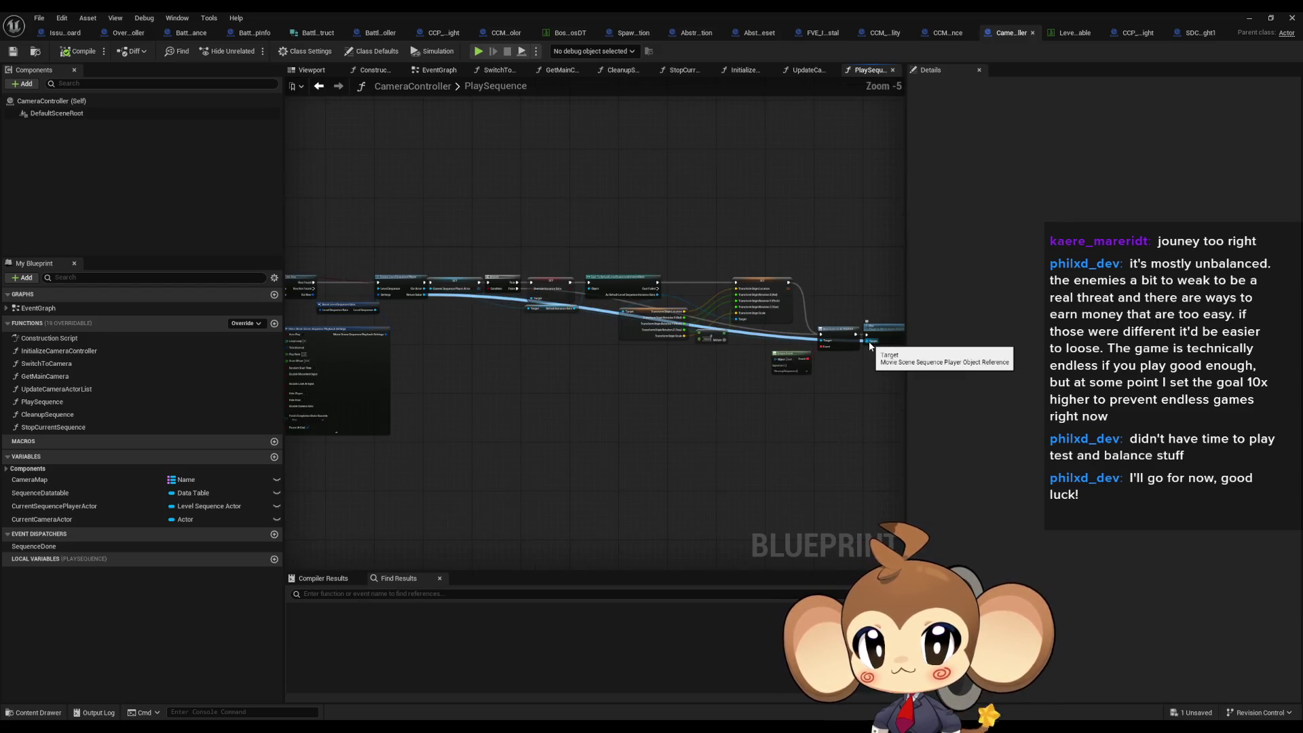
scroll(585, 348, "up", 5)
left_click_drag(543, 285, 604, 370)
- Search 'over' in the actions for the sequence player's Return Value and browse the results
type("over")
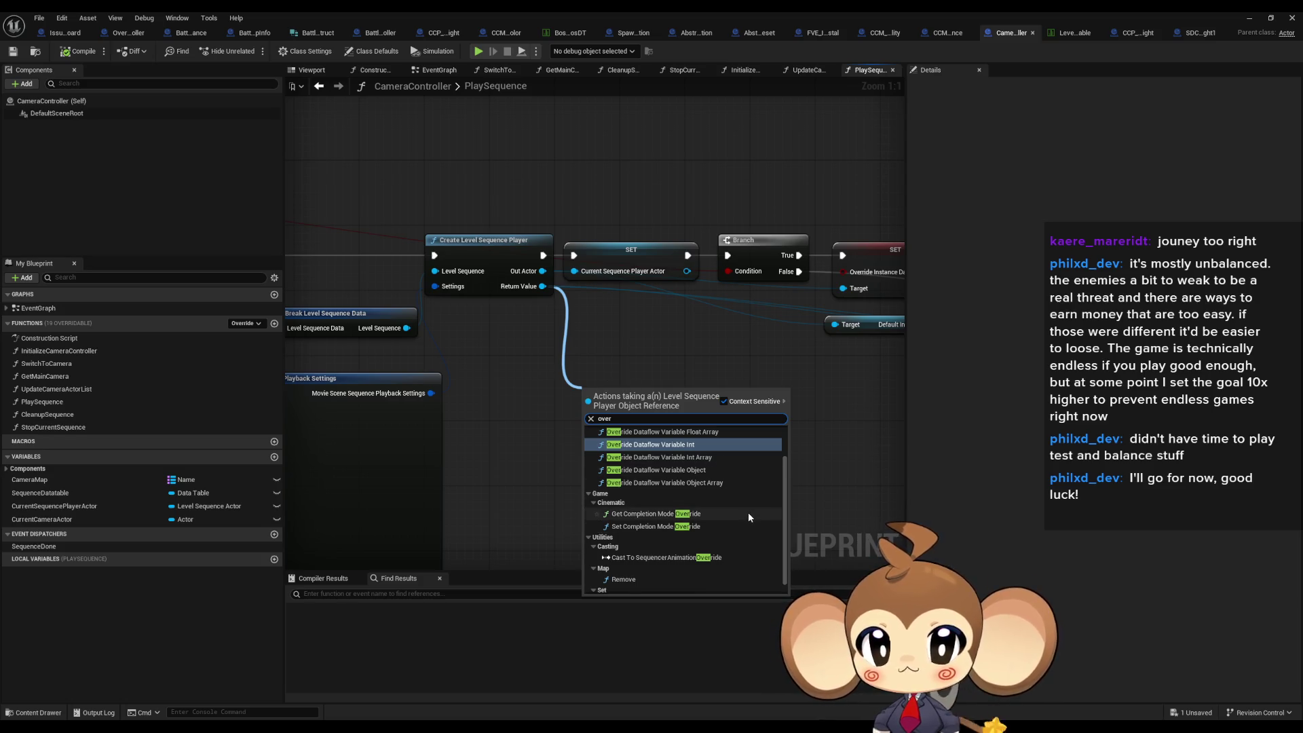
scroll(748, 513, "down", 1)
scroll(759, 515, "up", 2)
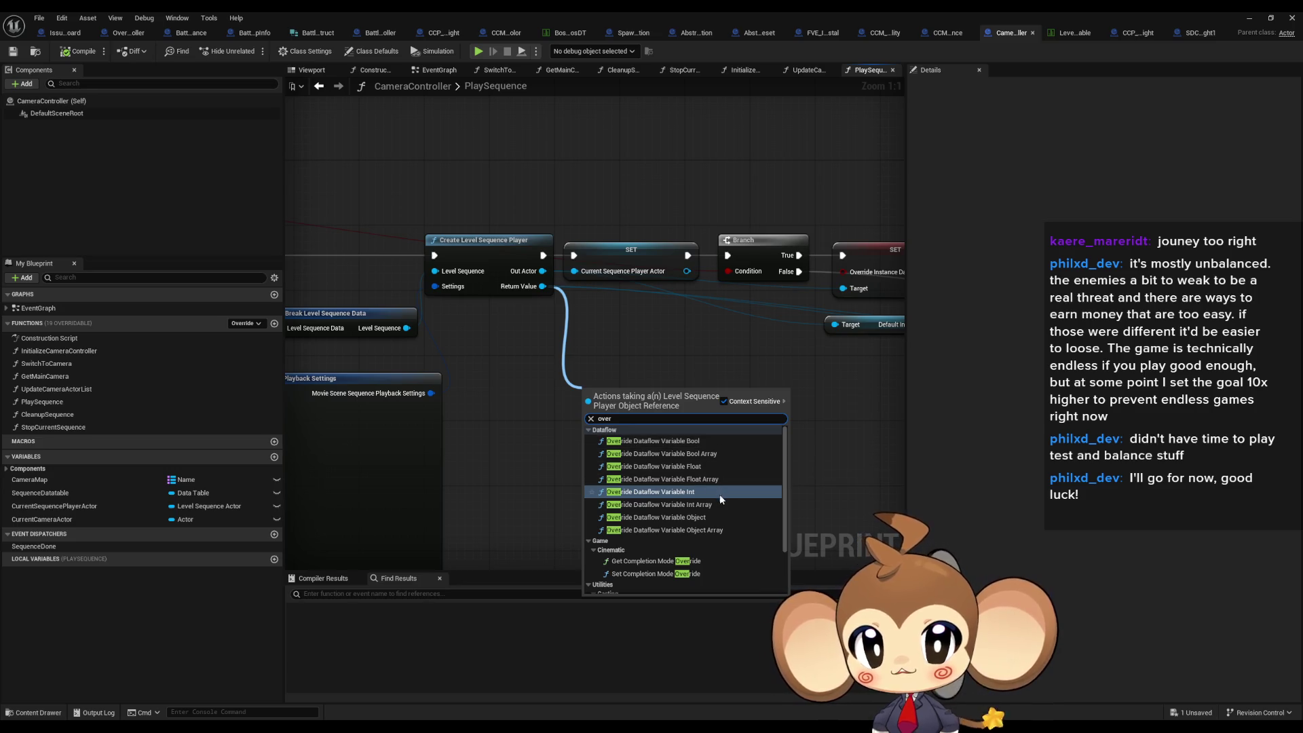
scroll(719, 494, "down", 1)
scroll(723, 502, "down", 2)
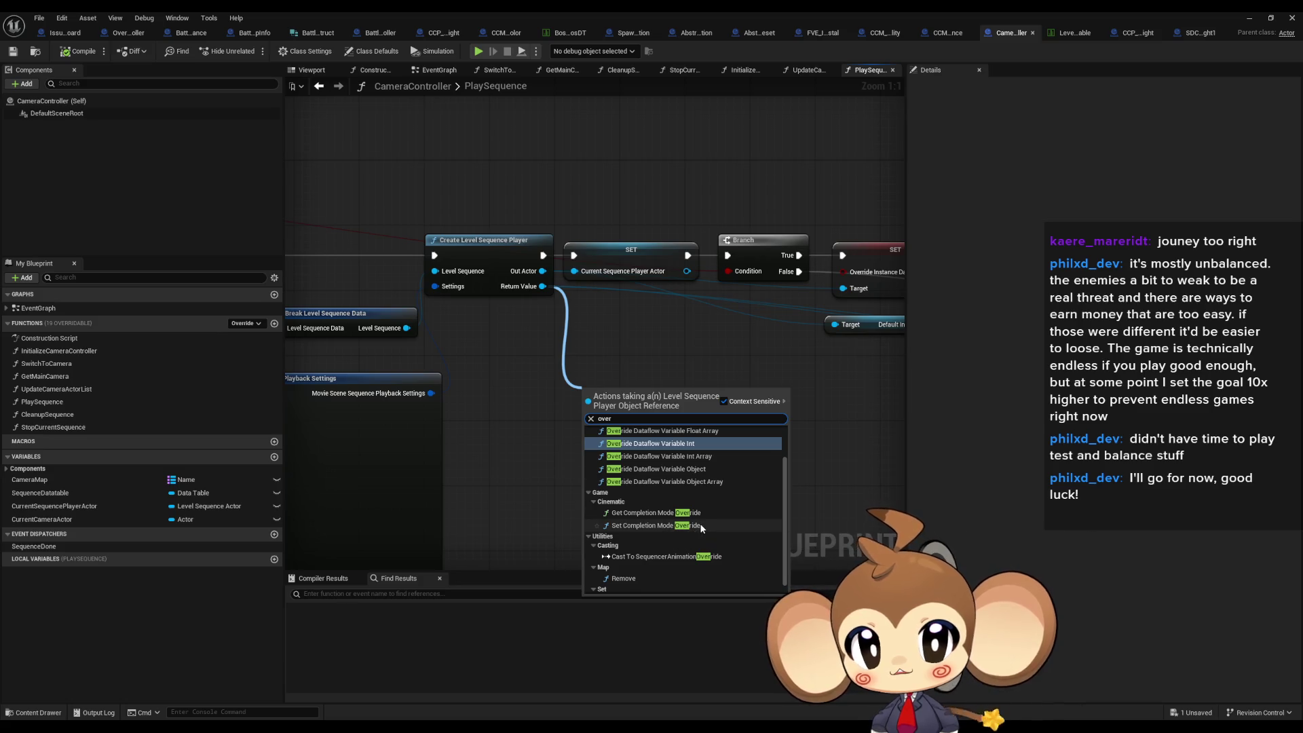
scroll(701, 529, "down", 1)
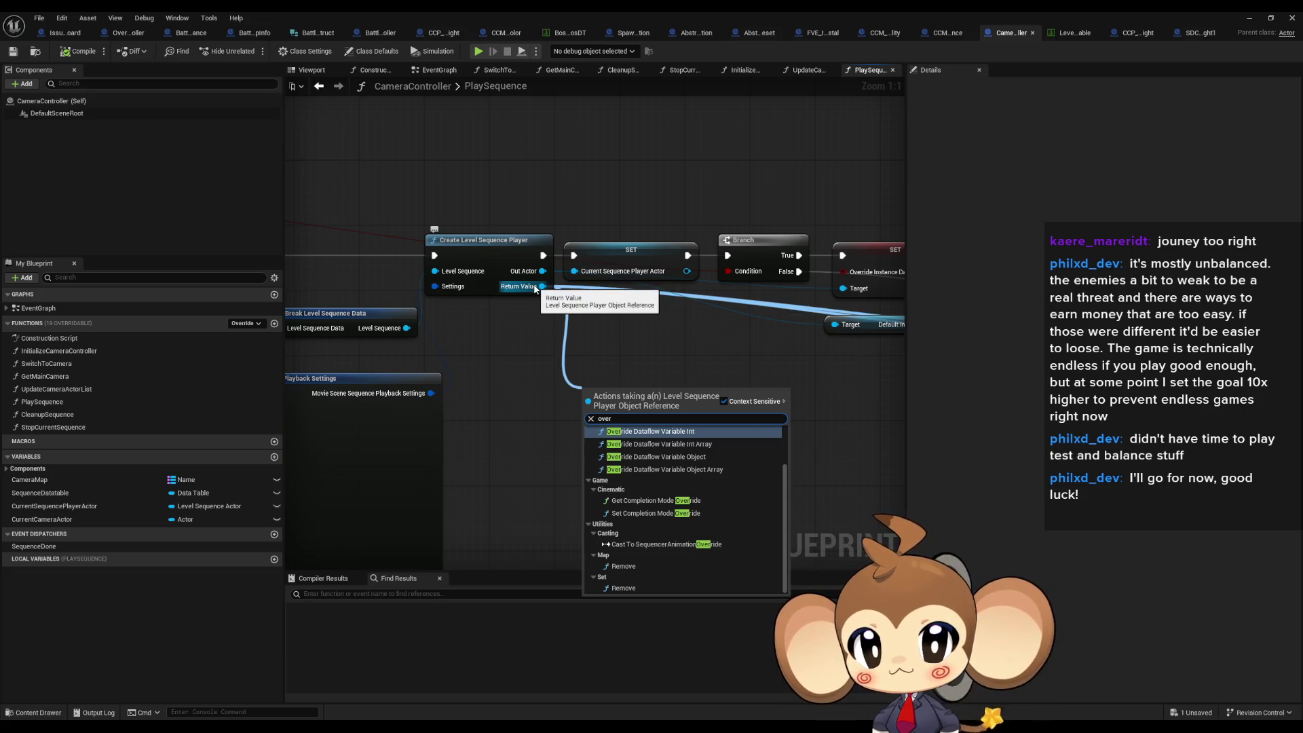
- Search 'over' in the actions for the spawned Level Sequence Actor and browse the override entries
left_click_drag(542, 271, 585, 367)
type("over")
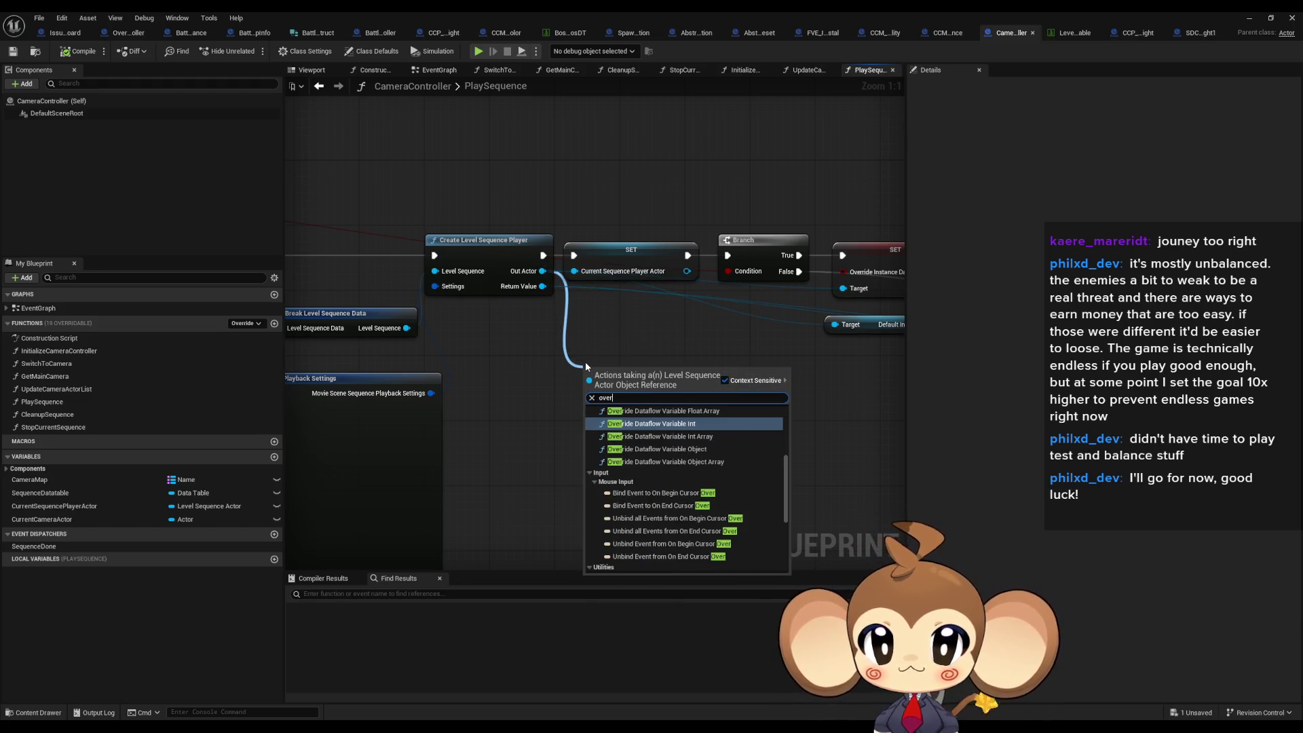
scroll(645, 469, "up", 5)
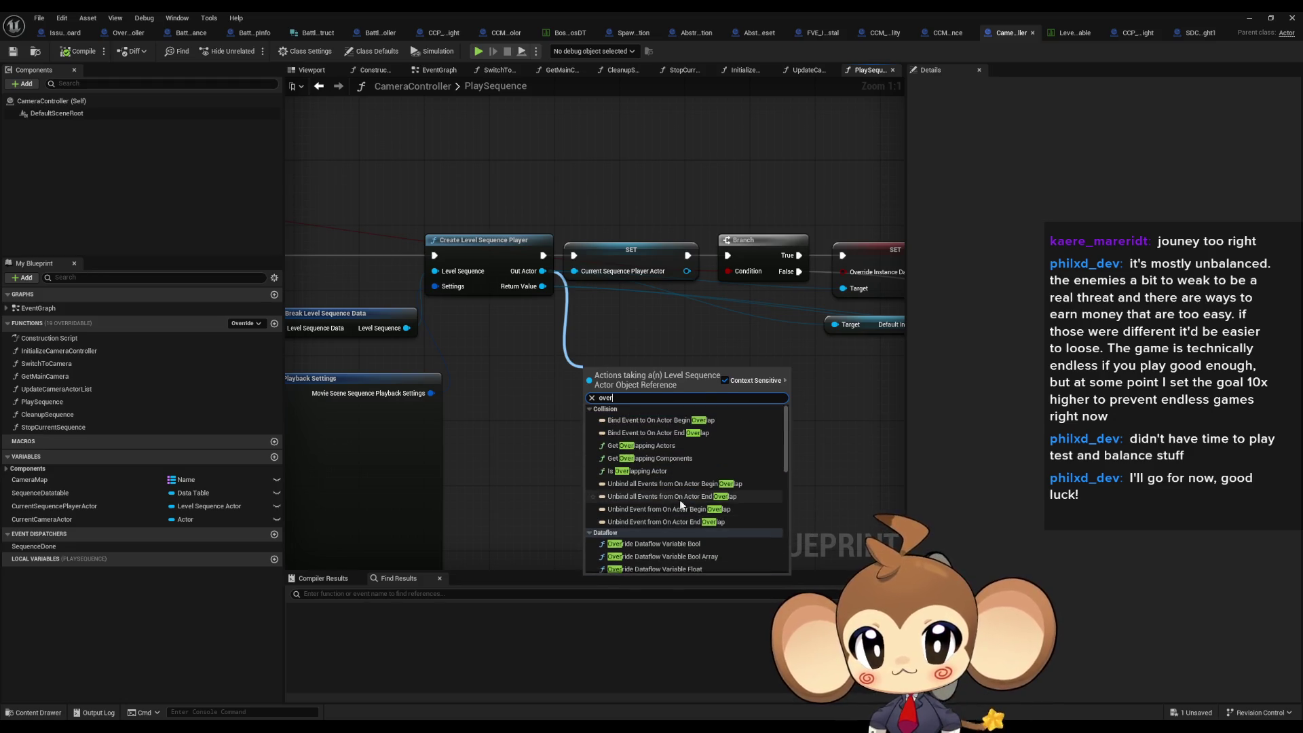
scroll(743, 515, "down", 5)
scroll(738, 518, "down", 3)
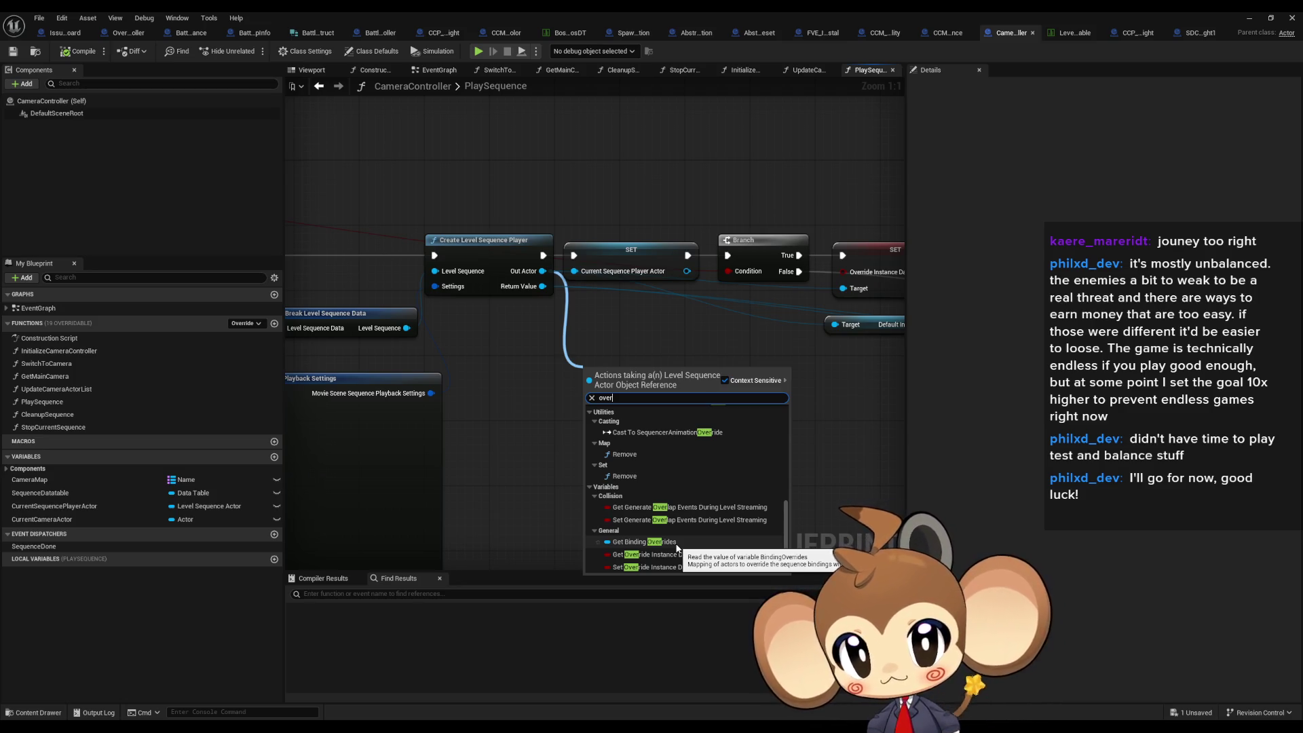
scroll(677, 547, "up", 2)
scroll(677, 547, "up", 5)
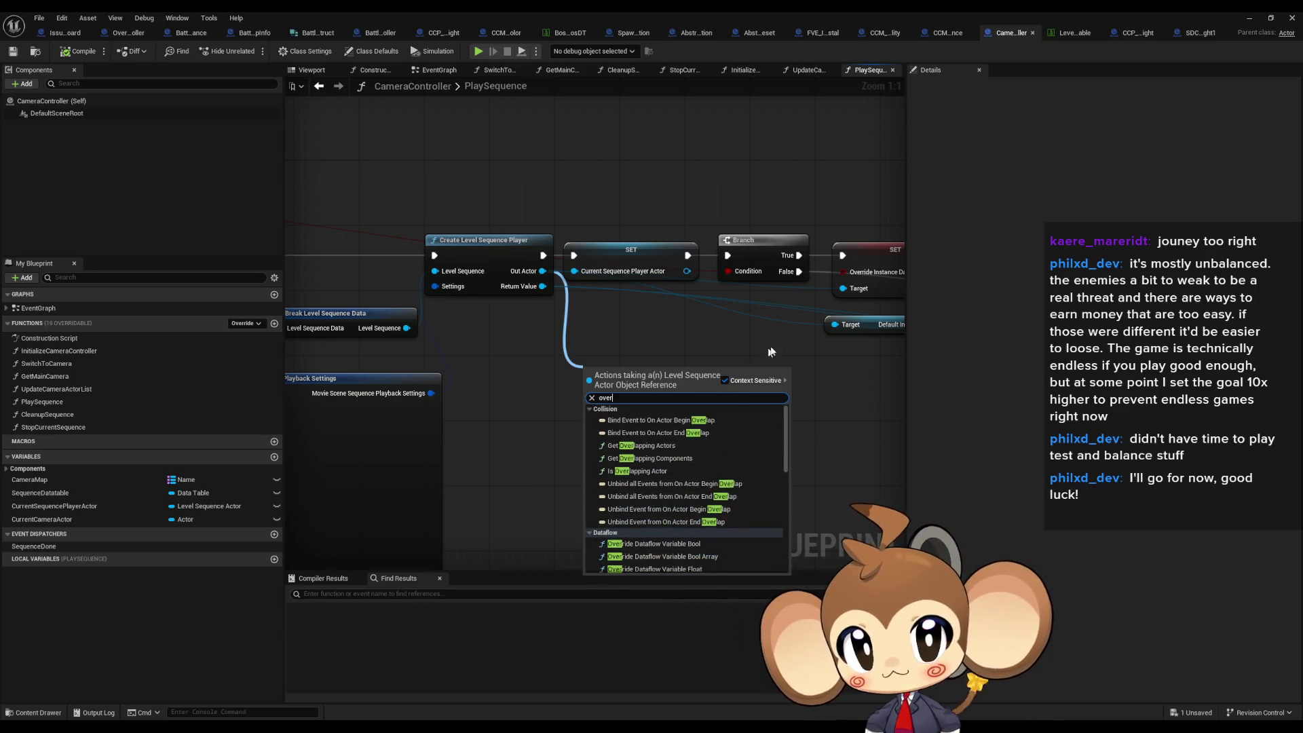
left_click_drag(758, 347, 629, 430)
- Cancel the 'overr' node search without adding a node, then maximise the forum thread window
type("overr")
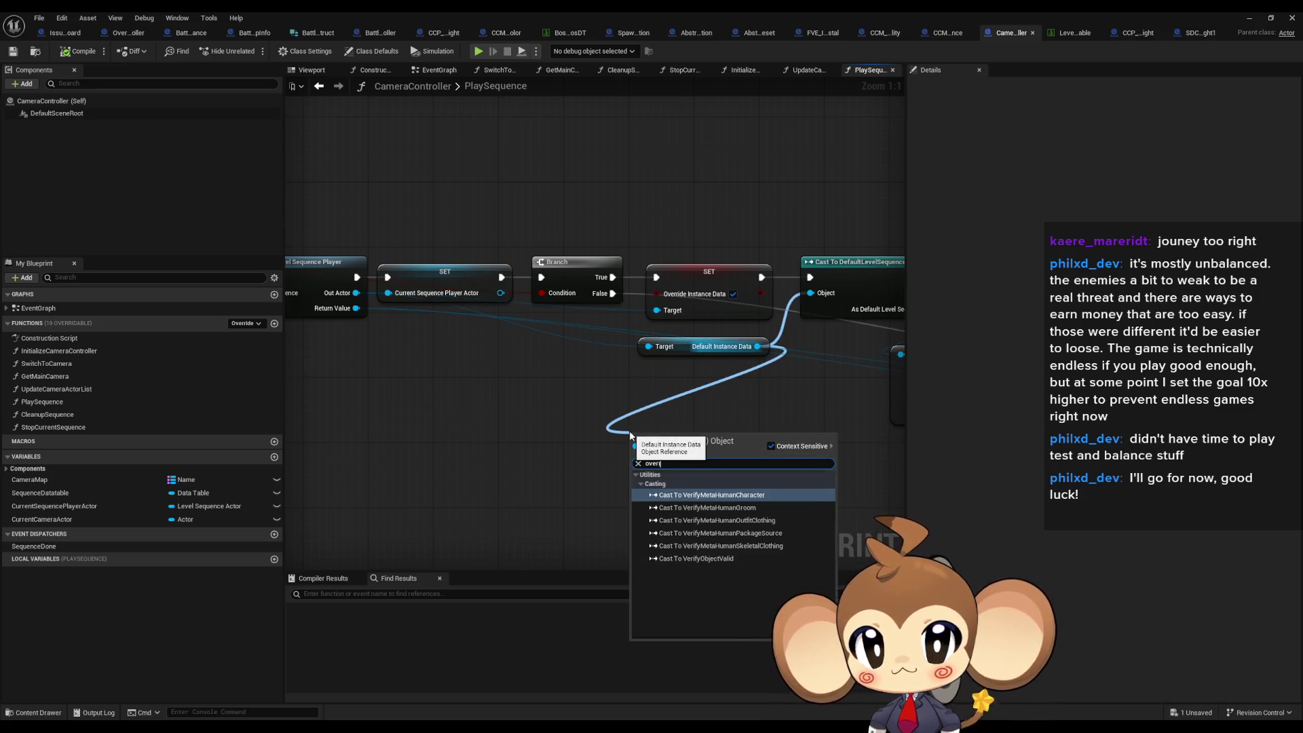
key("BackSpace")
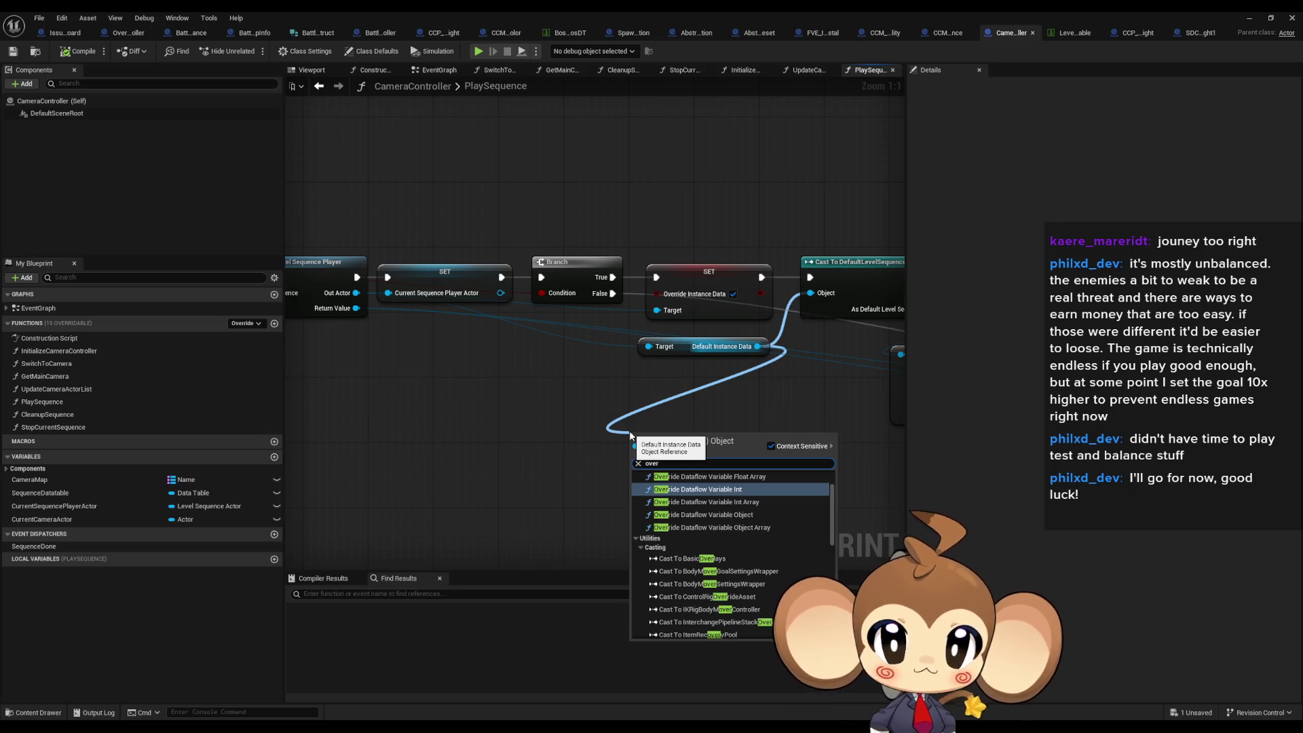
type("r")
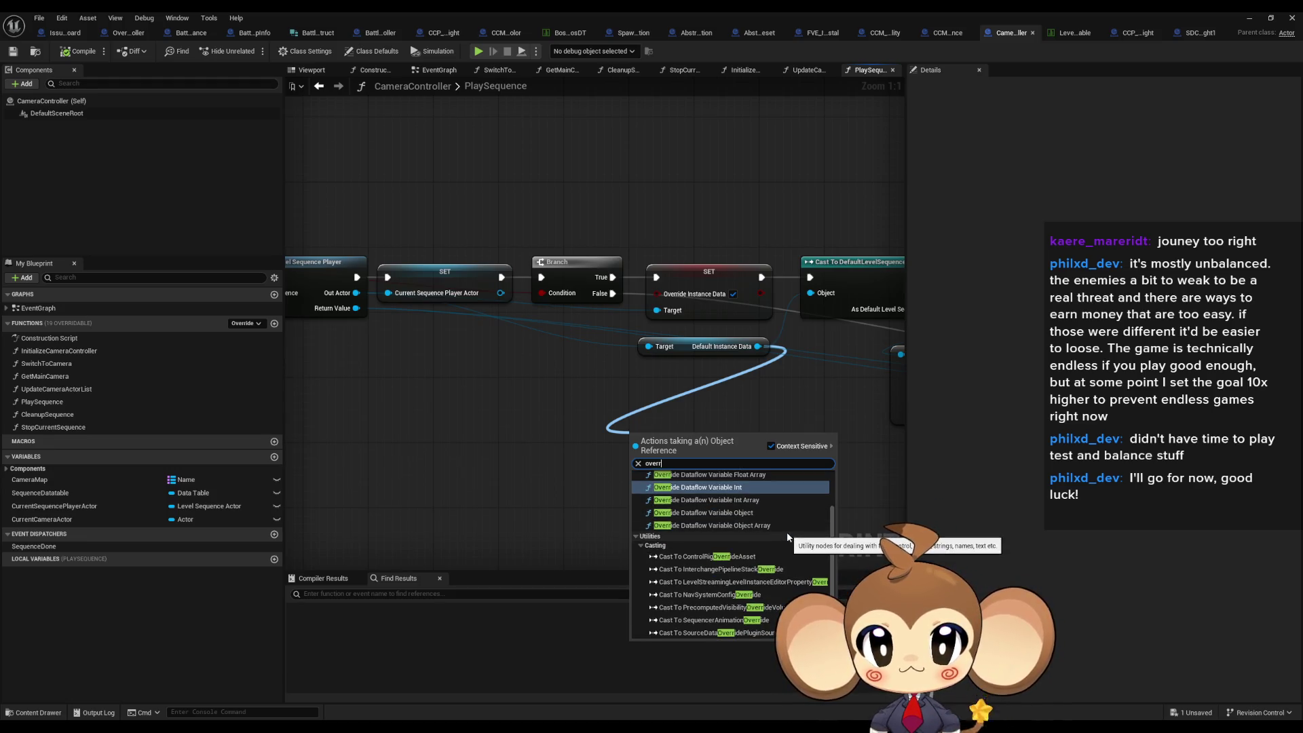
left_click(522, 441)
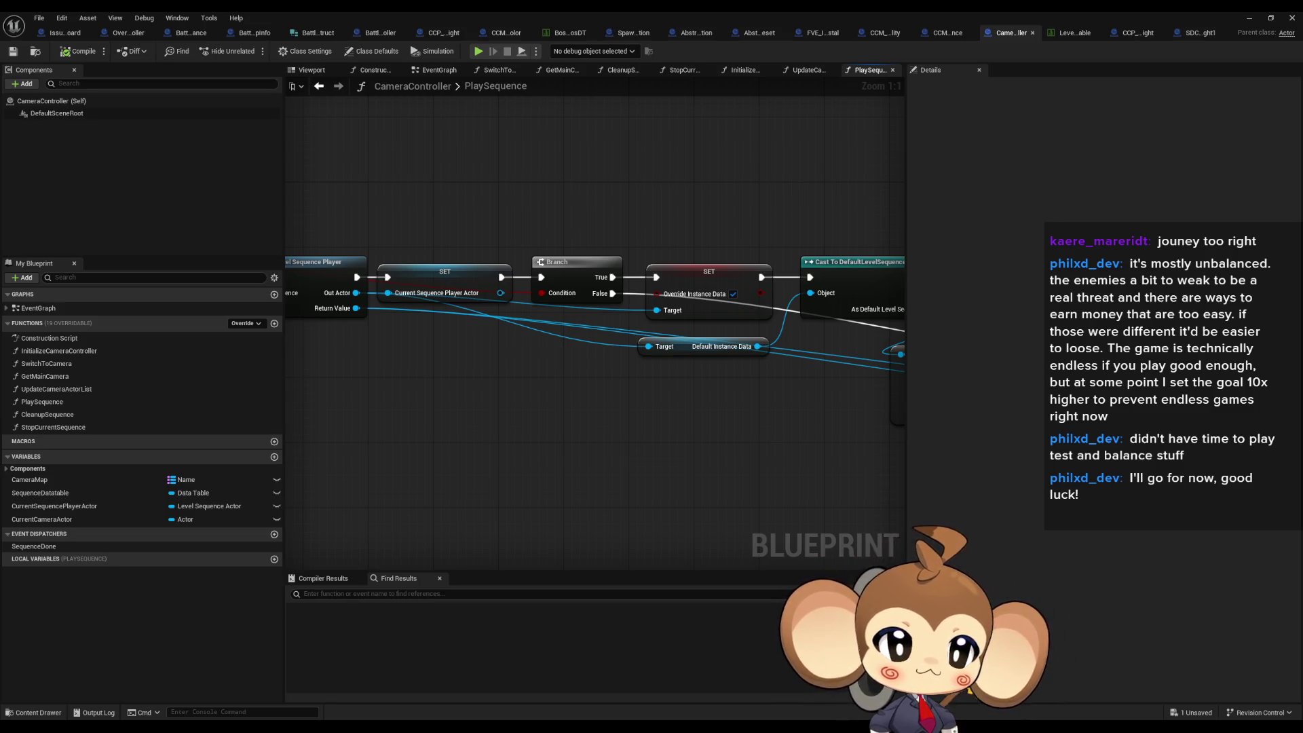
left_click_drag(1302, 303, 637, 302)
double_click(637, 302)
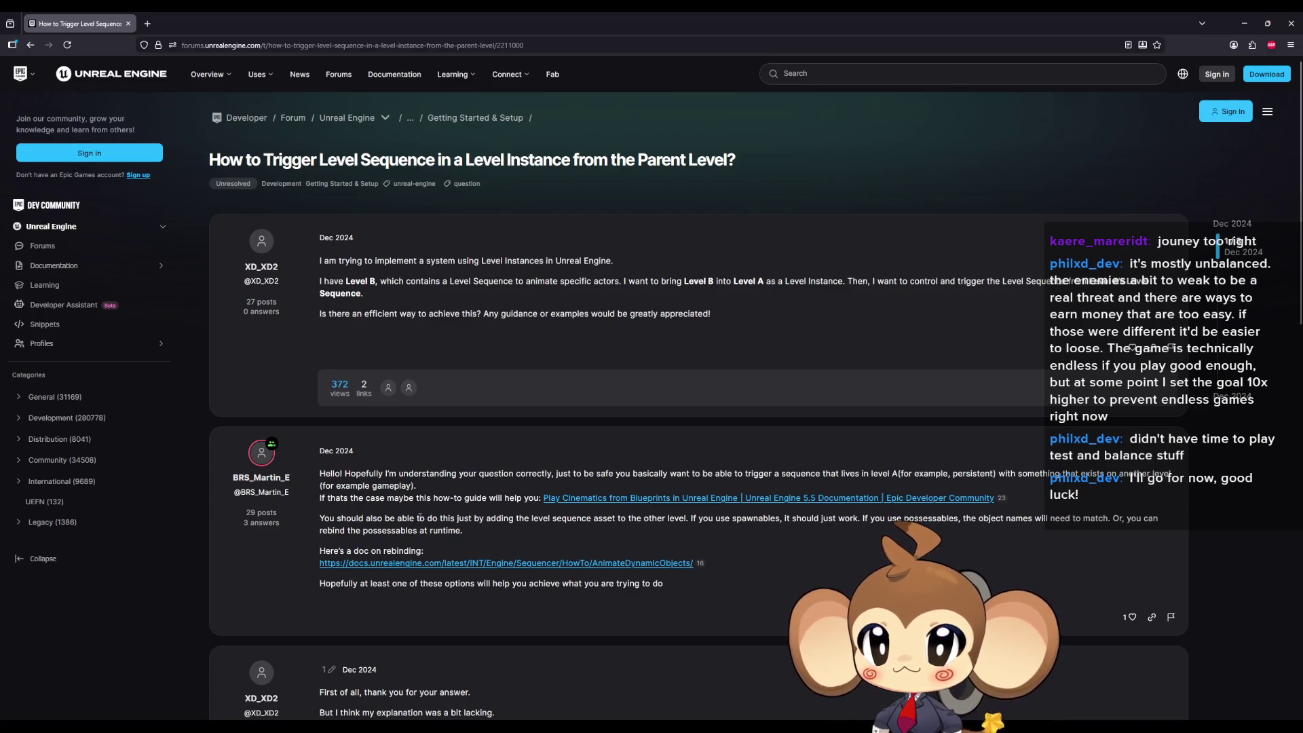
- Highlight the answer's point about adding the level sequence and follow its Play Cinematics from Blueprints link
left_click_drag(425, 518, 551, 520)
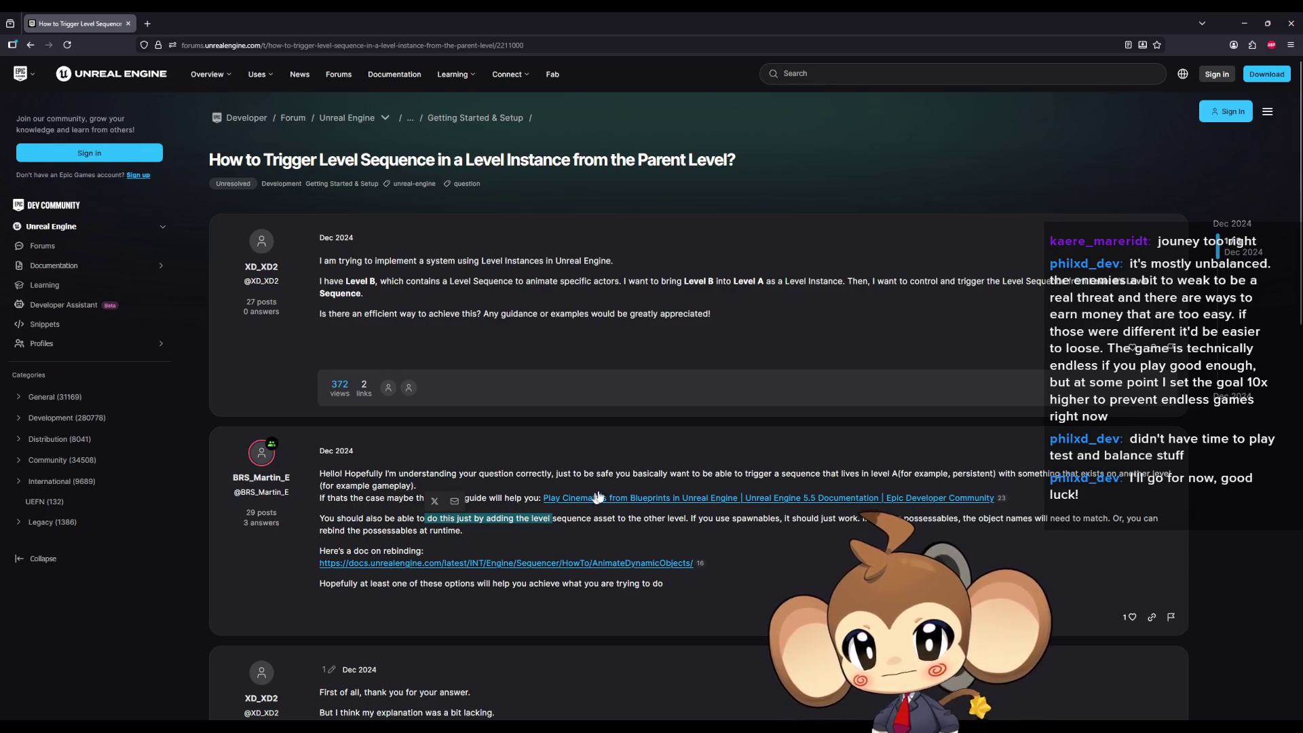
scroll(606, 503, "down", 2)
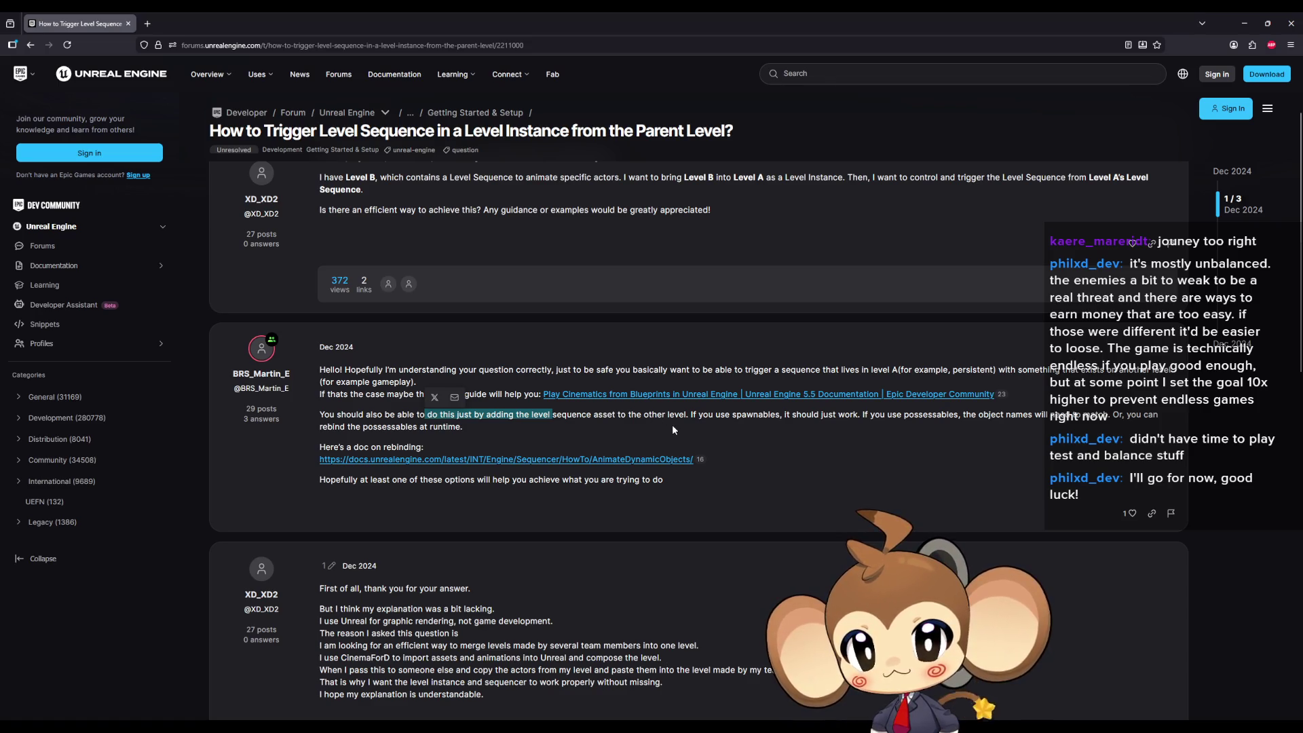
scroll(672, 425, "down", 4)
scroll(673, 430, "up", 2)
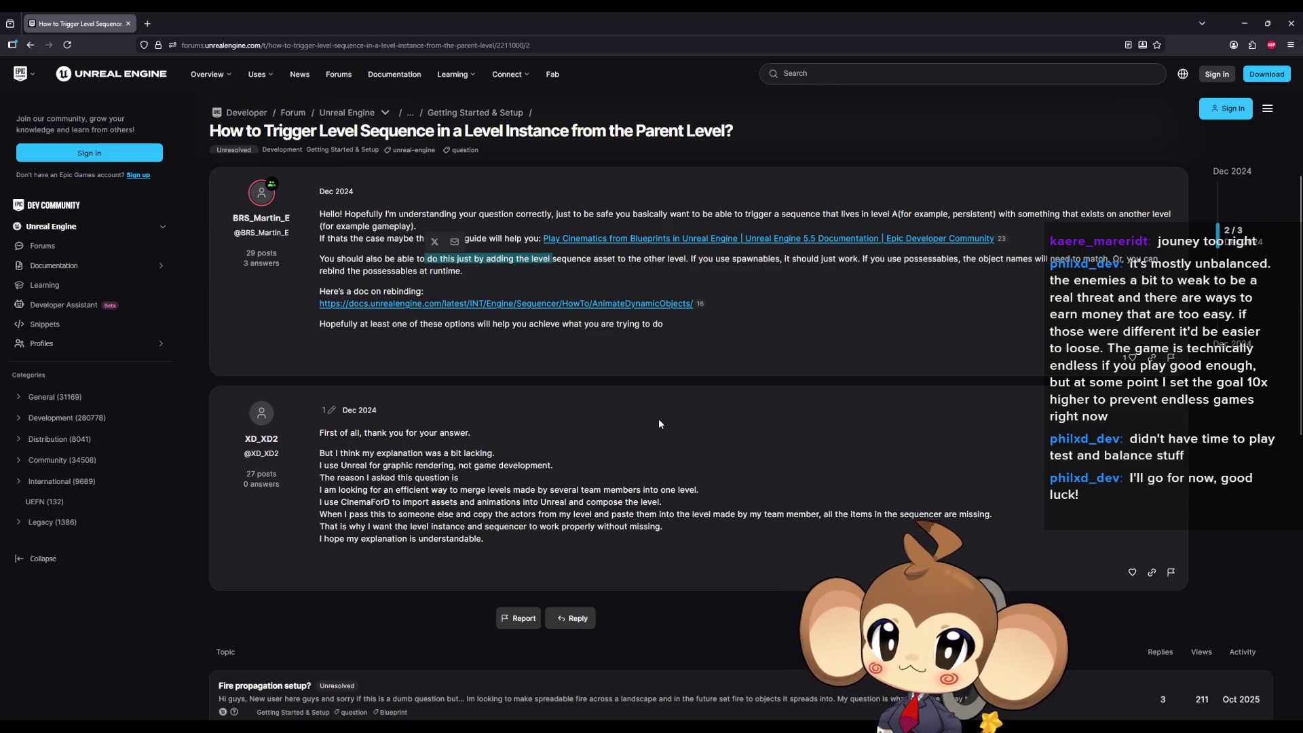
scroll(658, 413, "up", 3)
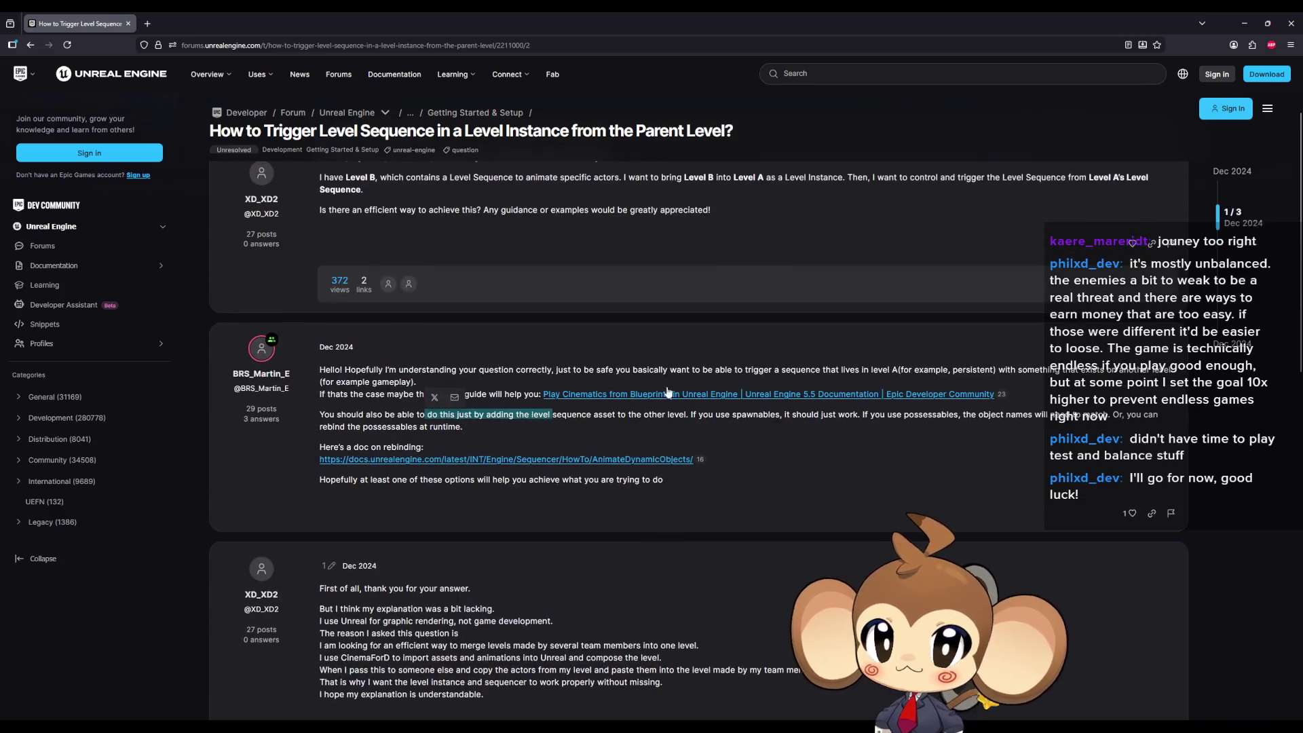
left_click(645, 394)
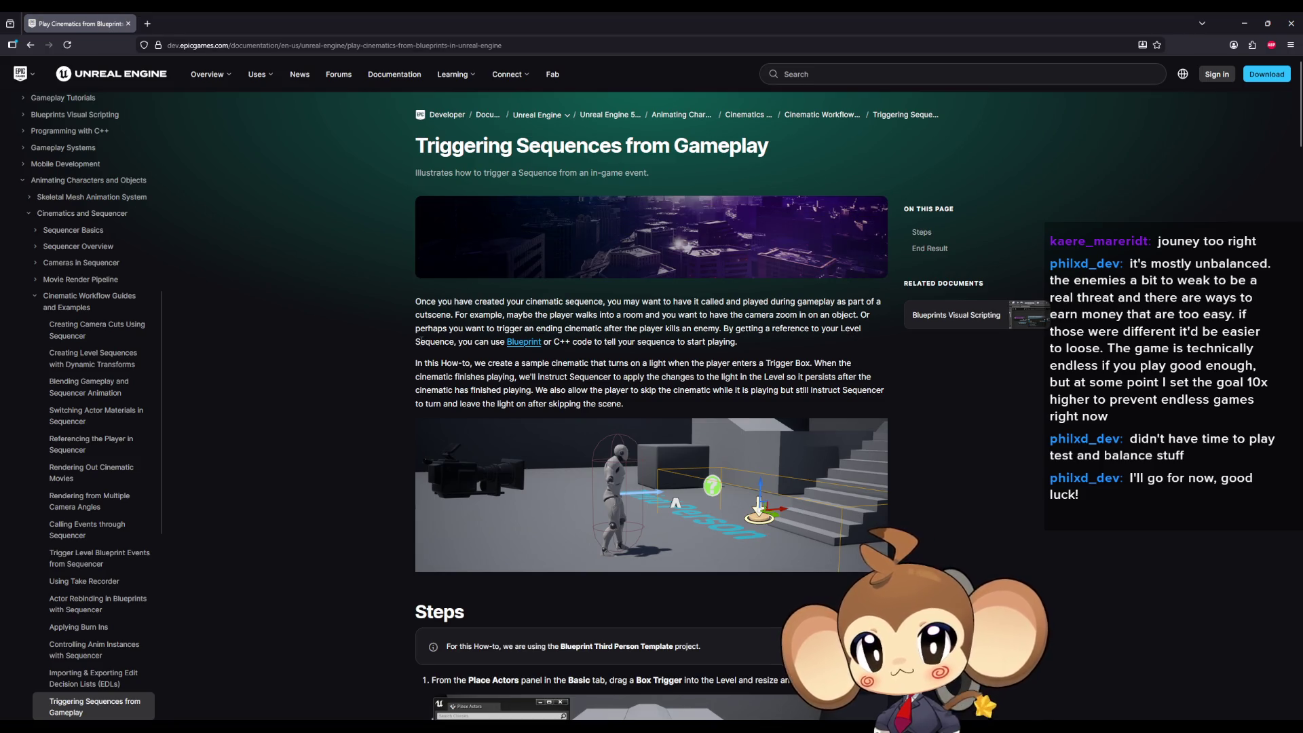
- Highlight the guide's intro examples of triggering cinematics and the start of the overview
mouse_move(630, 301)
left_mouse_down()
mouse_move(860, 302)
mouse_move(418, 303)
mouse_move(848, 314)
mouse_move(543, 314)
mouse_move(503, 327)
mouse_move(621, 329)
left_mouse_up()
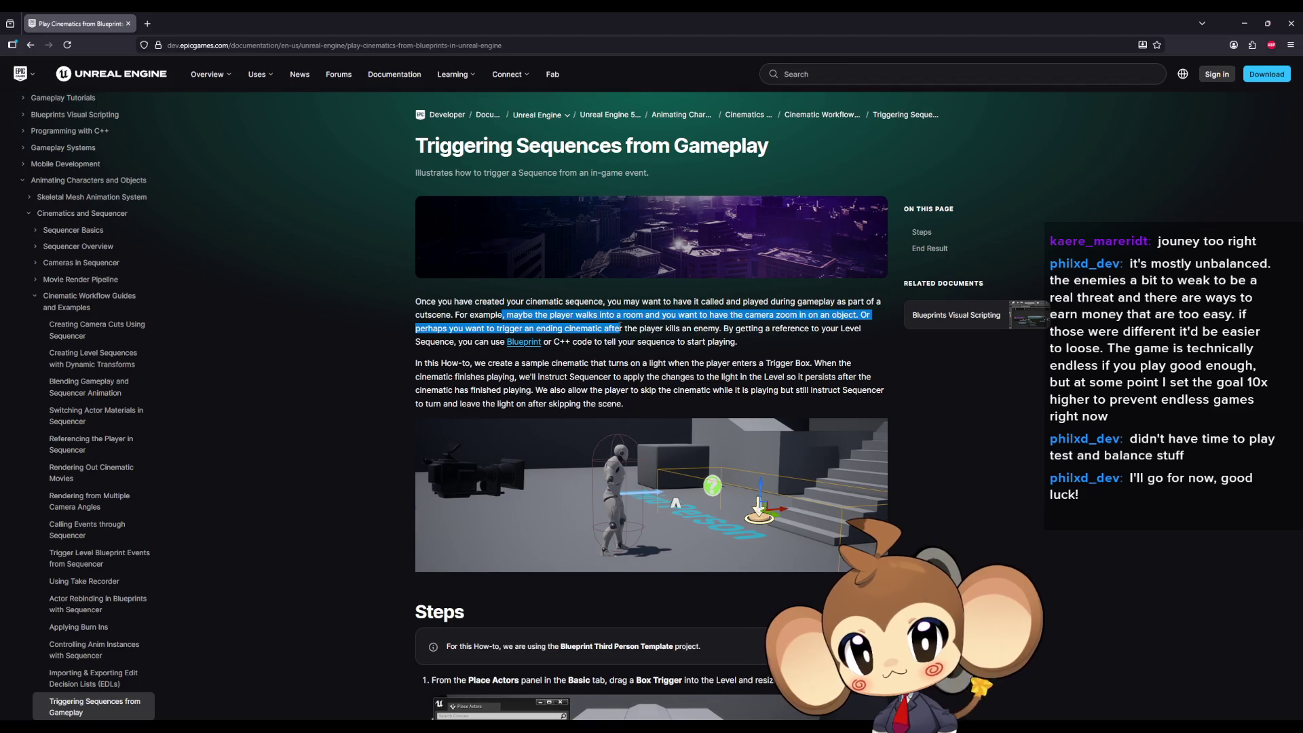
mouse_move(621, 328)
left_mouse_down()
mouse_move(694, 314)
mouse_move(738, 326)
left_mouse_up()
left_click_drag(425, 365, 489, 363)
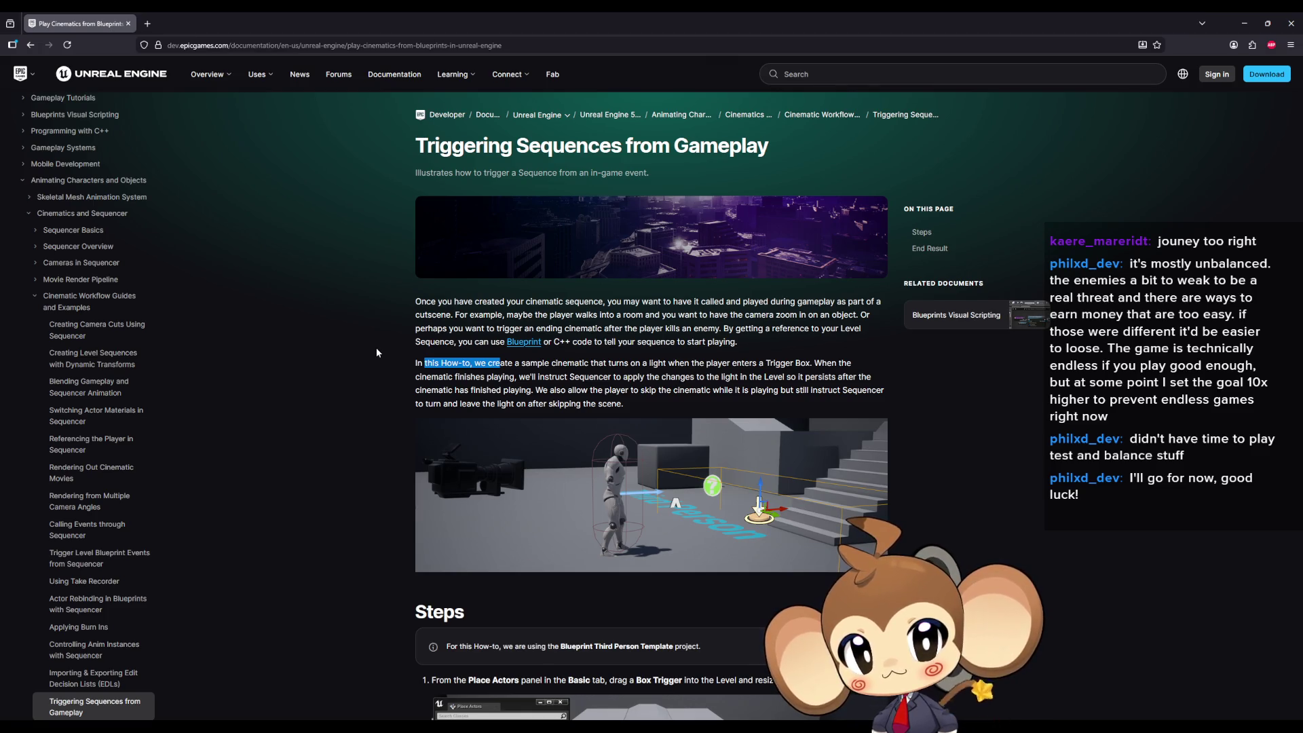
- Read down through the Steps section and highlight step 10's On Actor Begin Overlap instruction
scroll(376, 348, "down", 5)
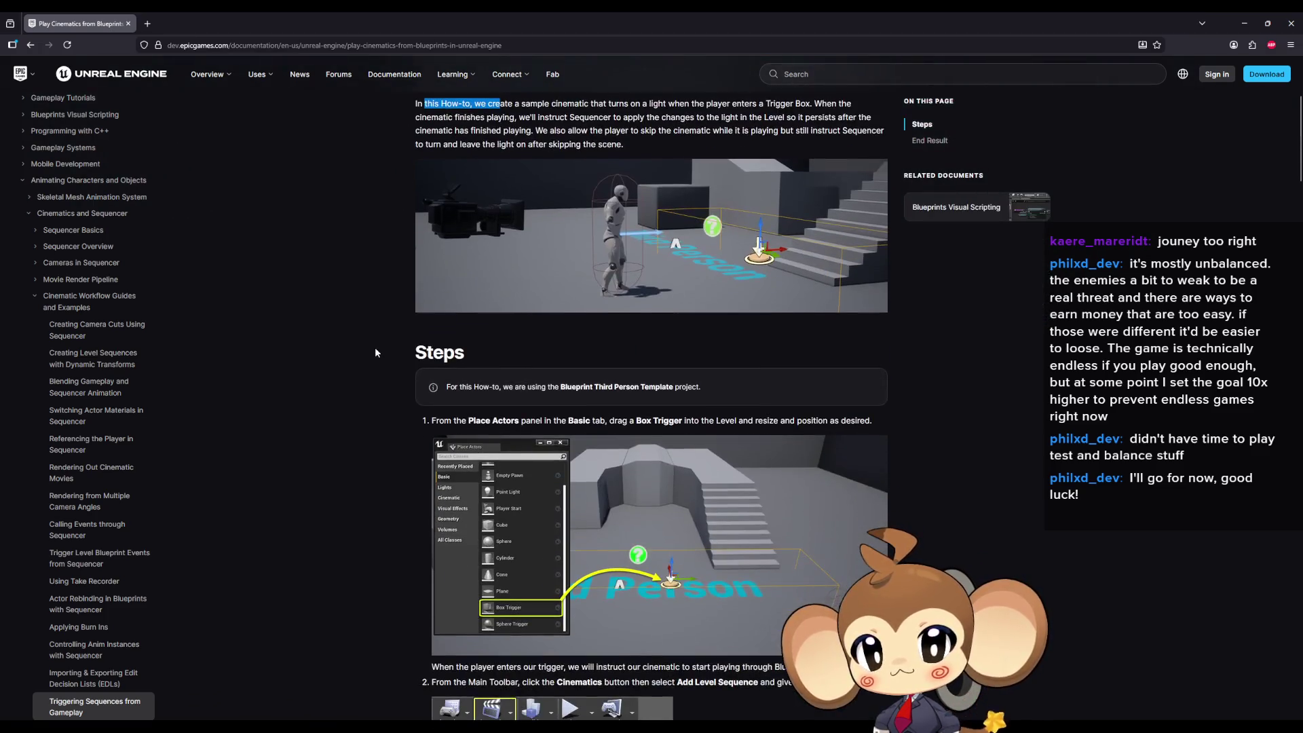
scroll(365, 341, "down", 4)
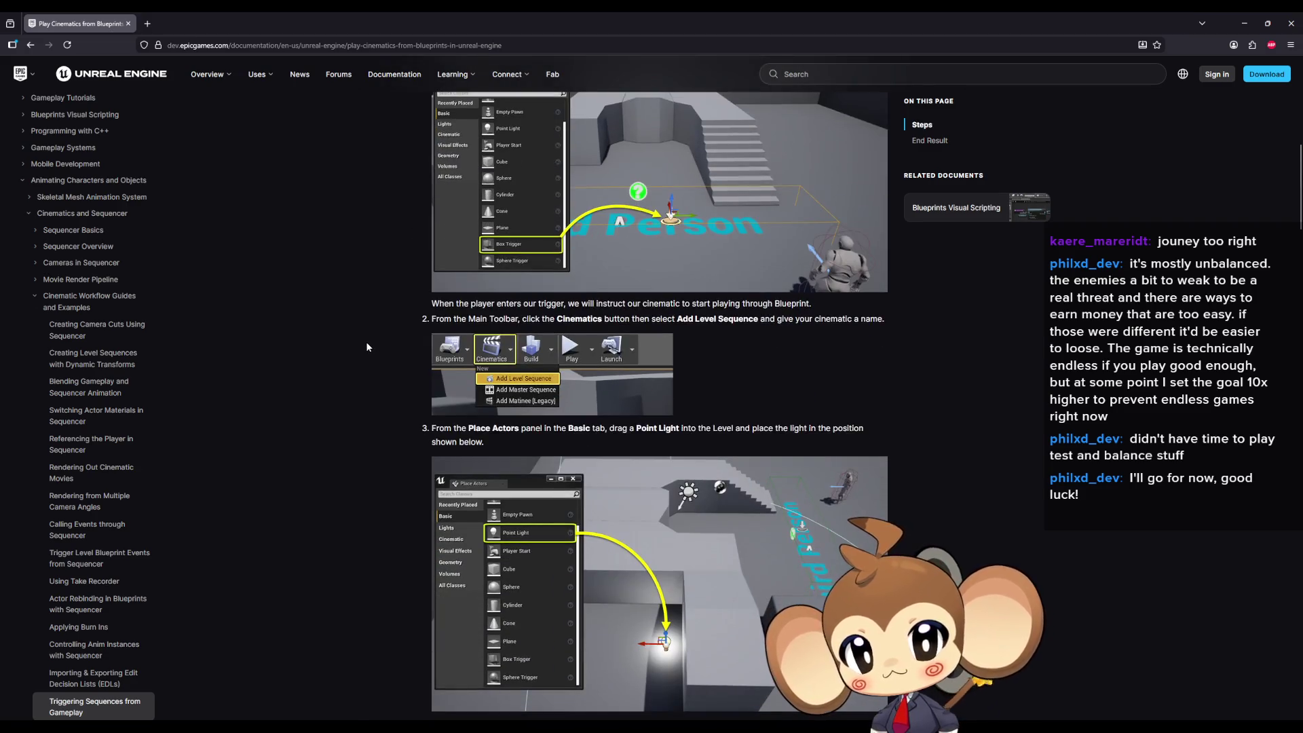
scroll(365, 347, "down", 7)
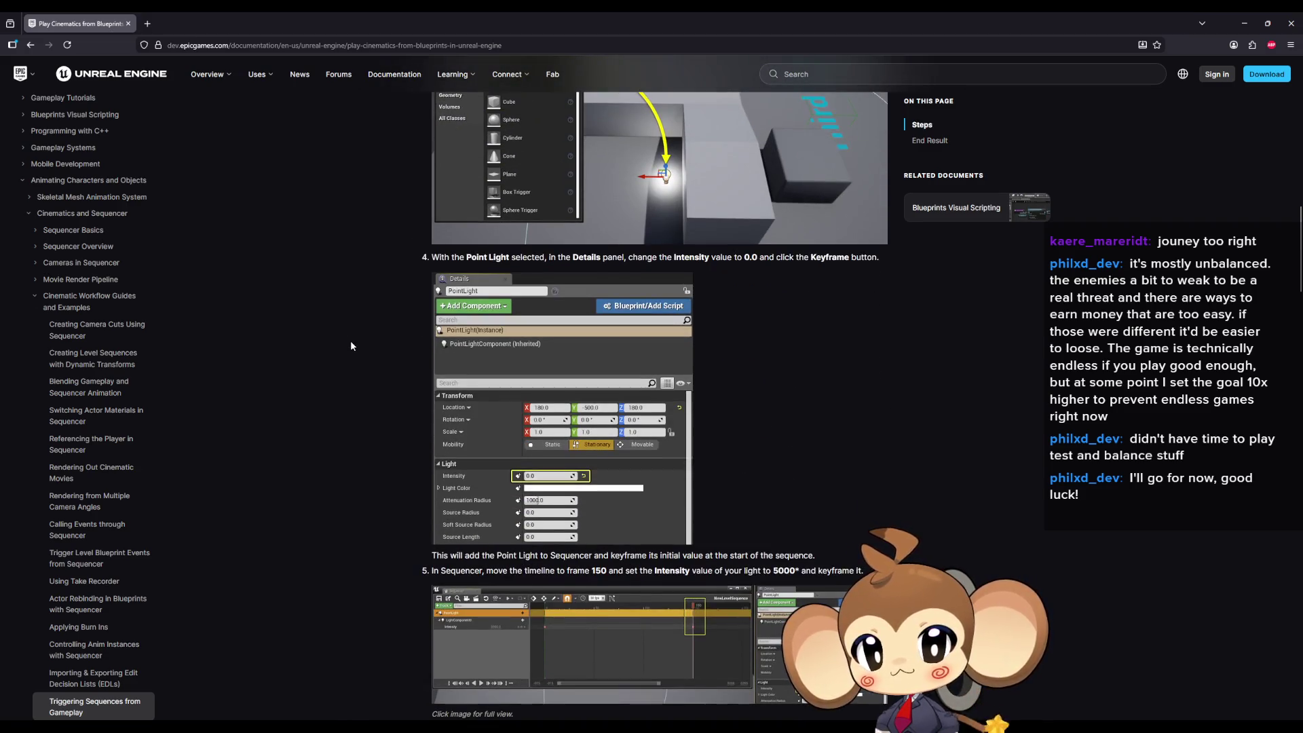
scroll(351, 345, "down", 4)
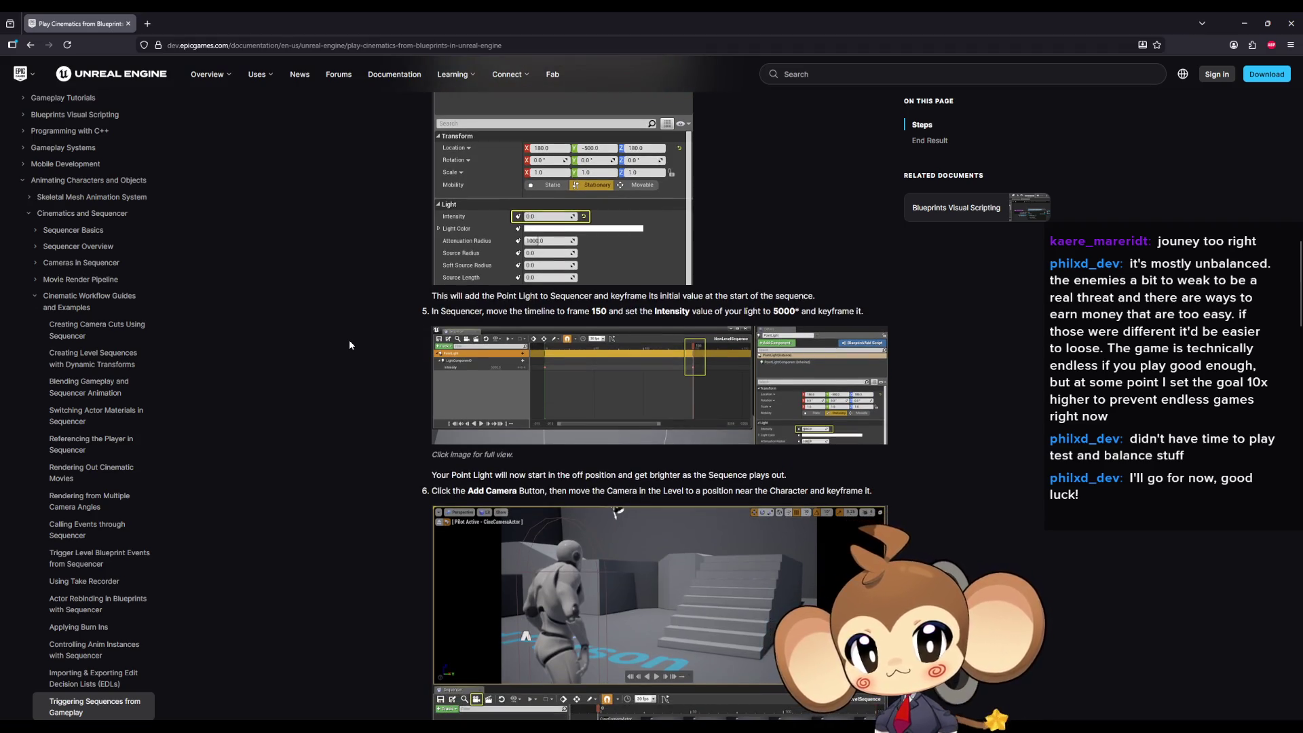
scroll(349, 344, "down", 8)
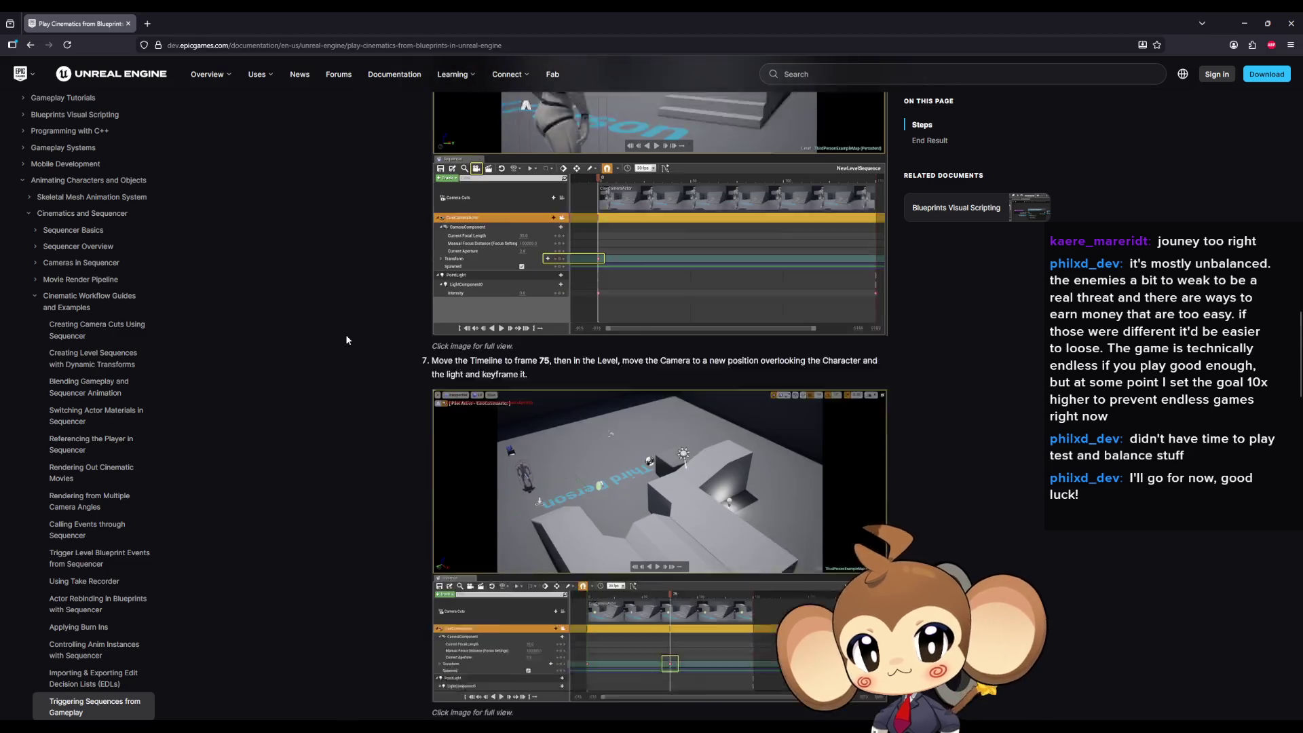
scroll(346, 339, "down", 1)
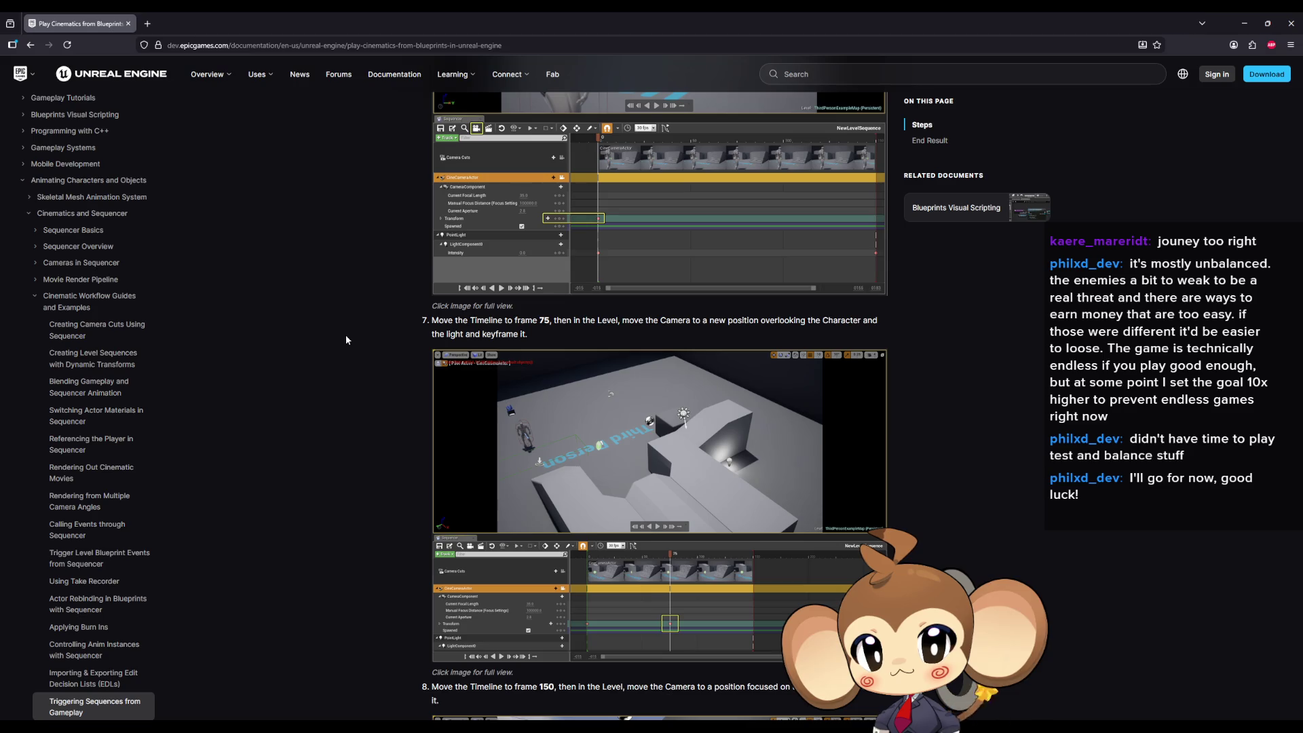
scroll(345, 336, "down", 5)
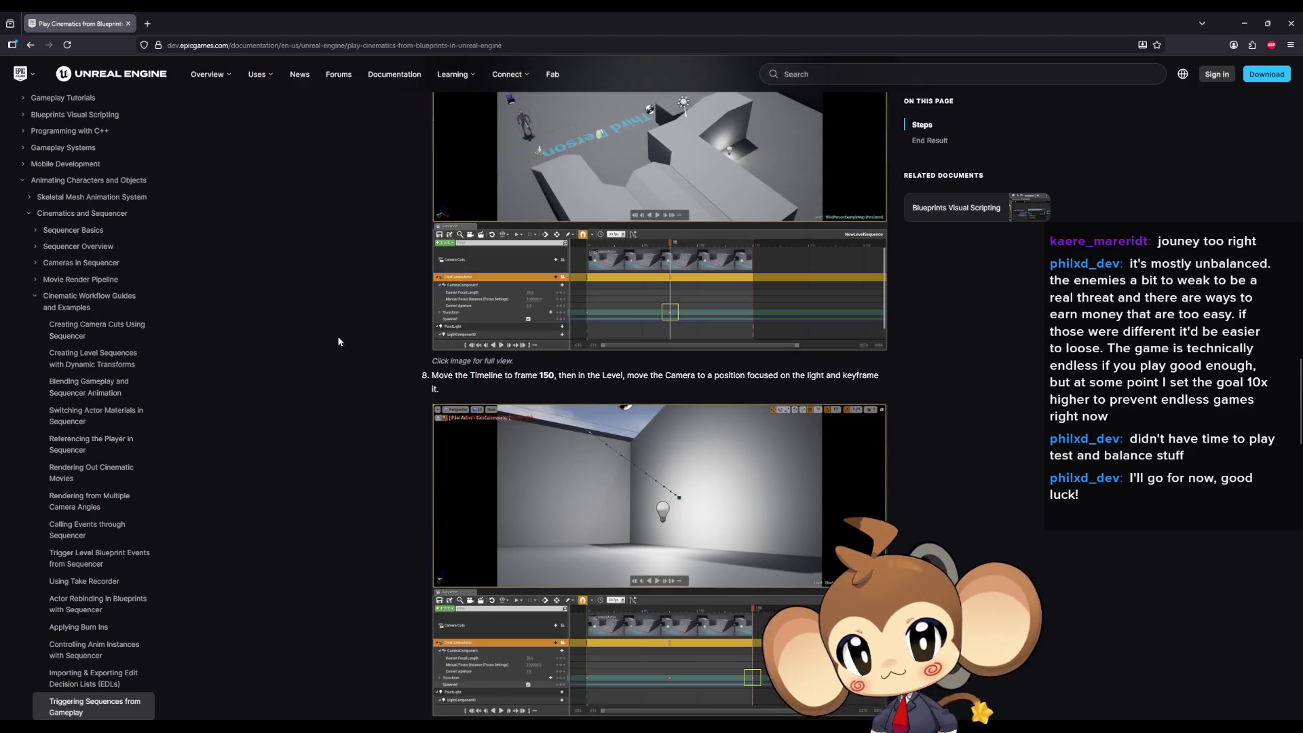
scroll(338, 335, "down", 7)
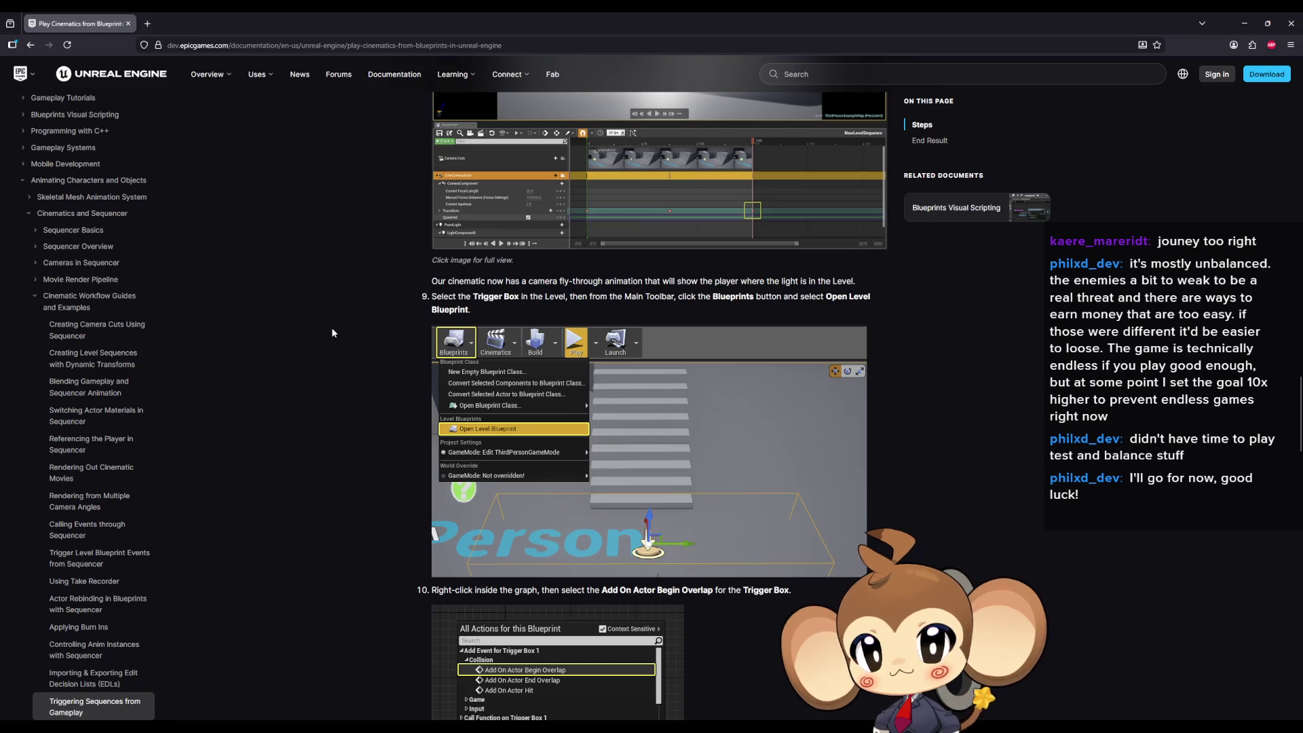
scroll(333, 332, "down", 8)
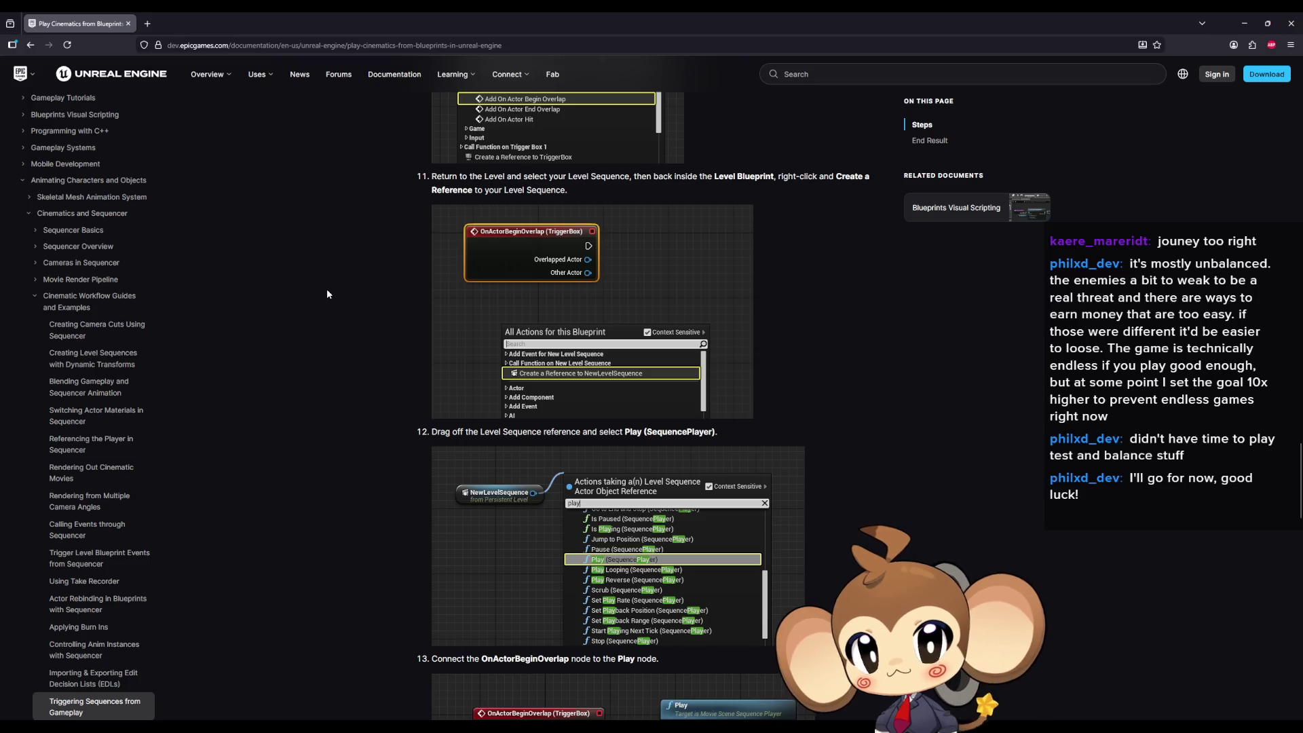
scroll(328, 294, "up", 4)
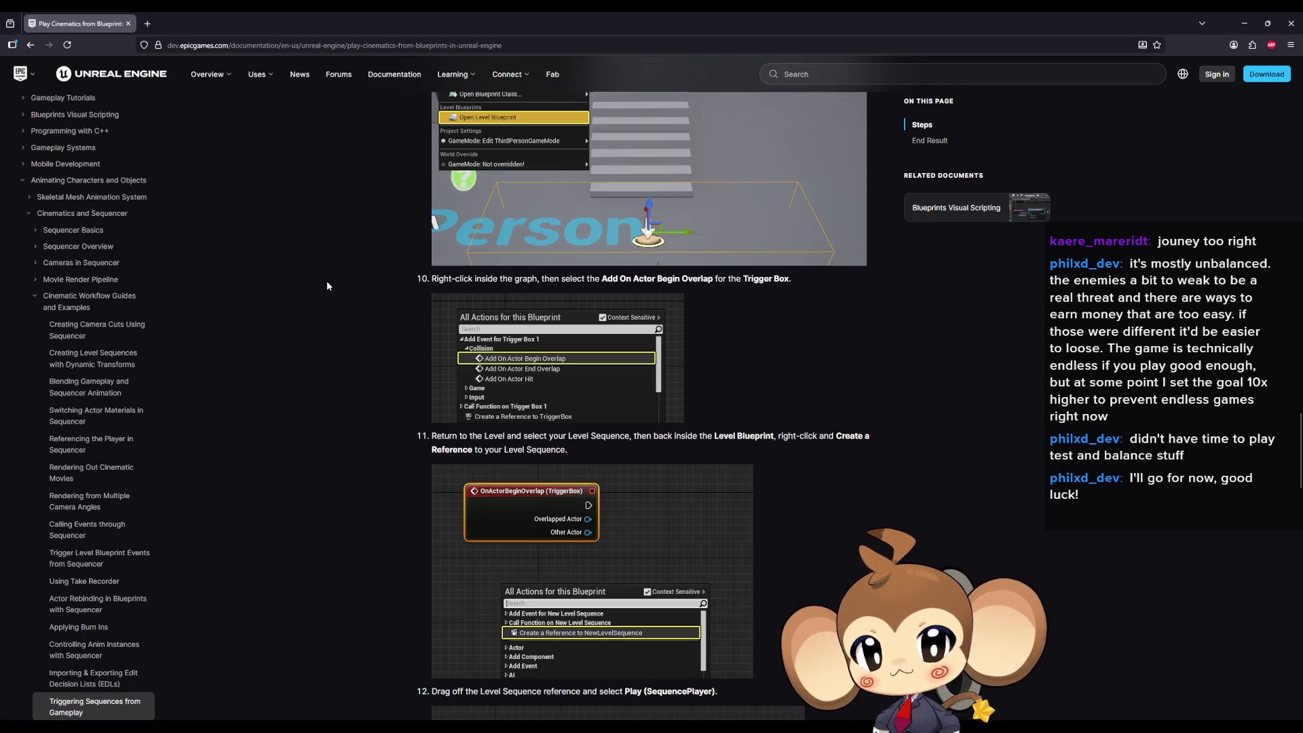
scroll(327, 285, "up", 4)
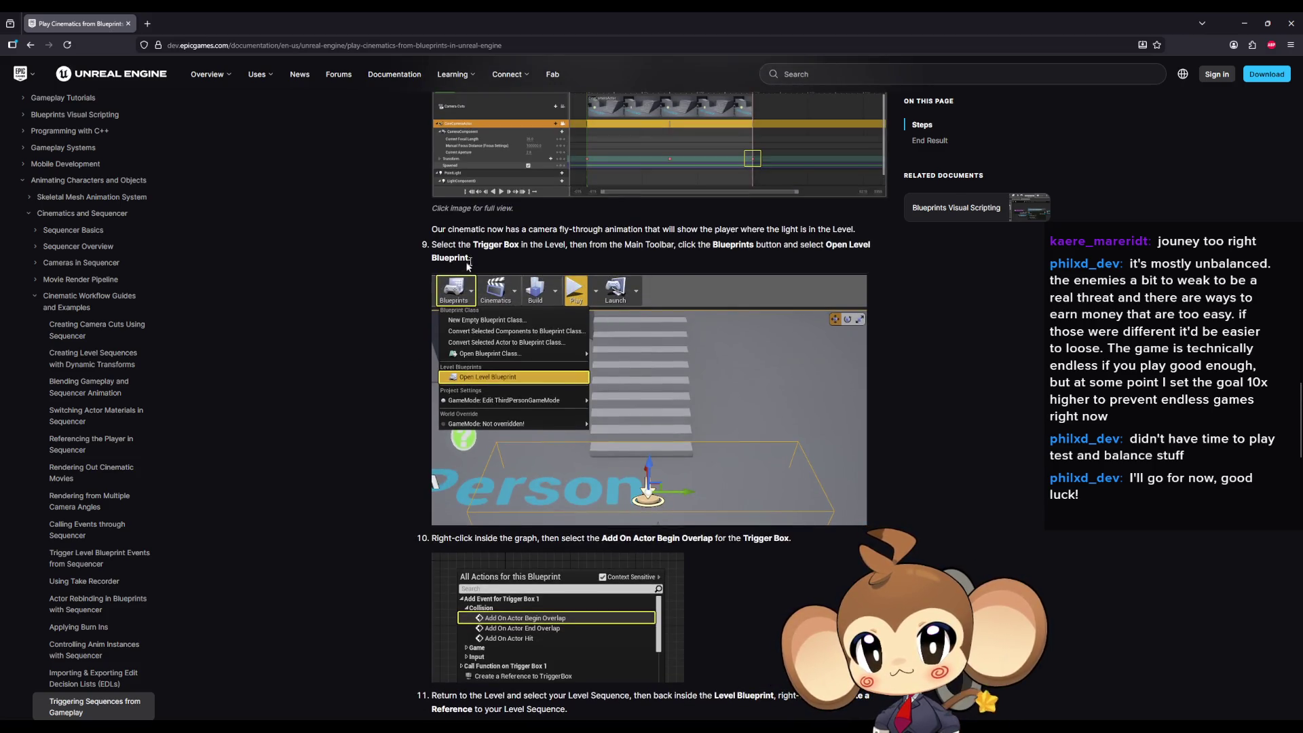
scroll(414, 352, "down", 3)
left_click_drag(438, 330, 662, 332)
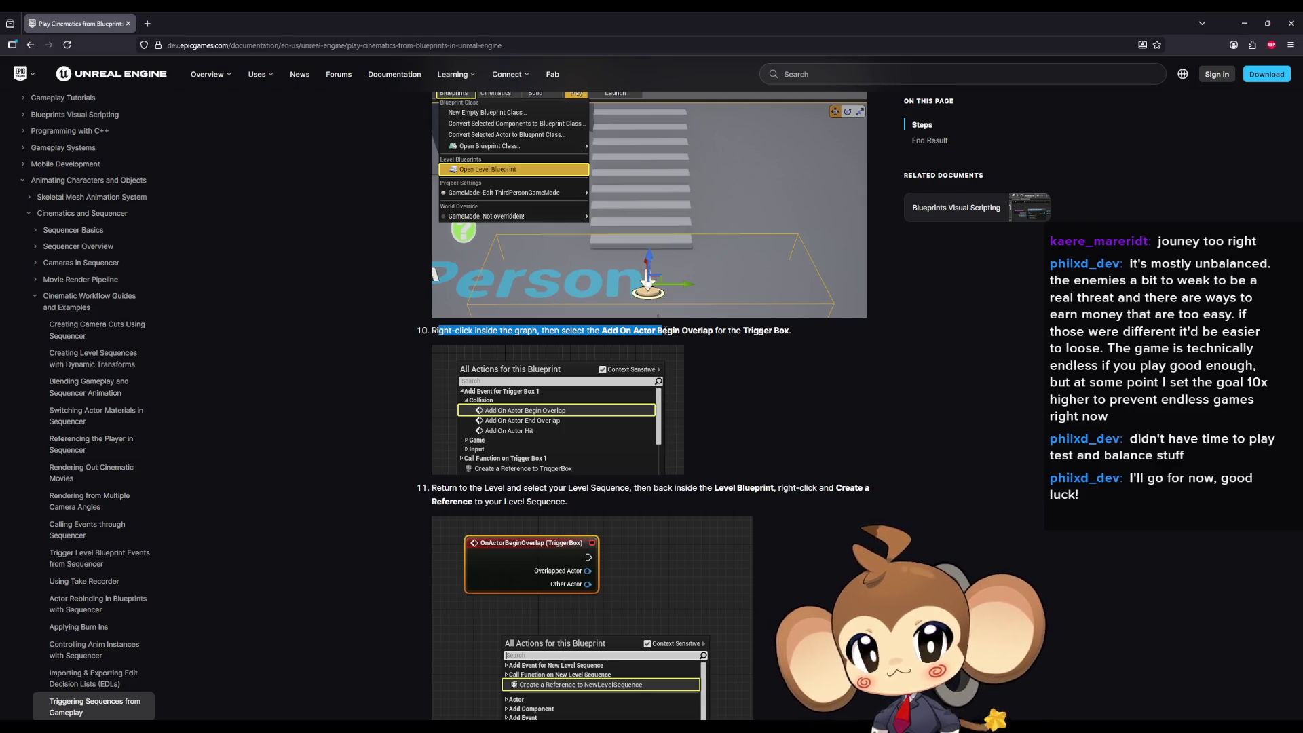
- Highlight the rest of step 10's overlap instruction and the start of step 11
left_click_drag(661, 331, 773, 328)
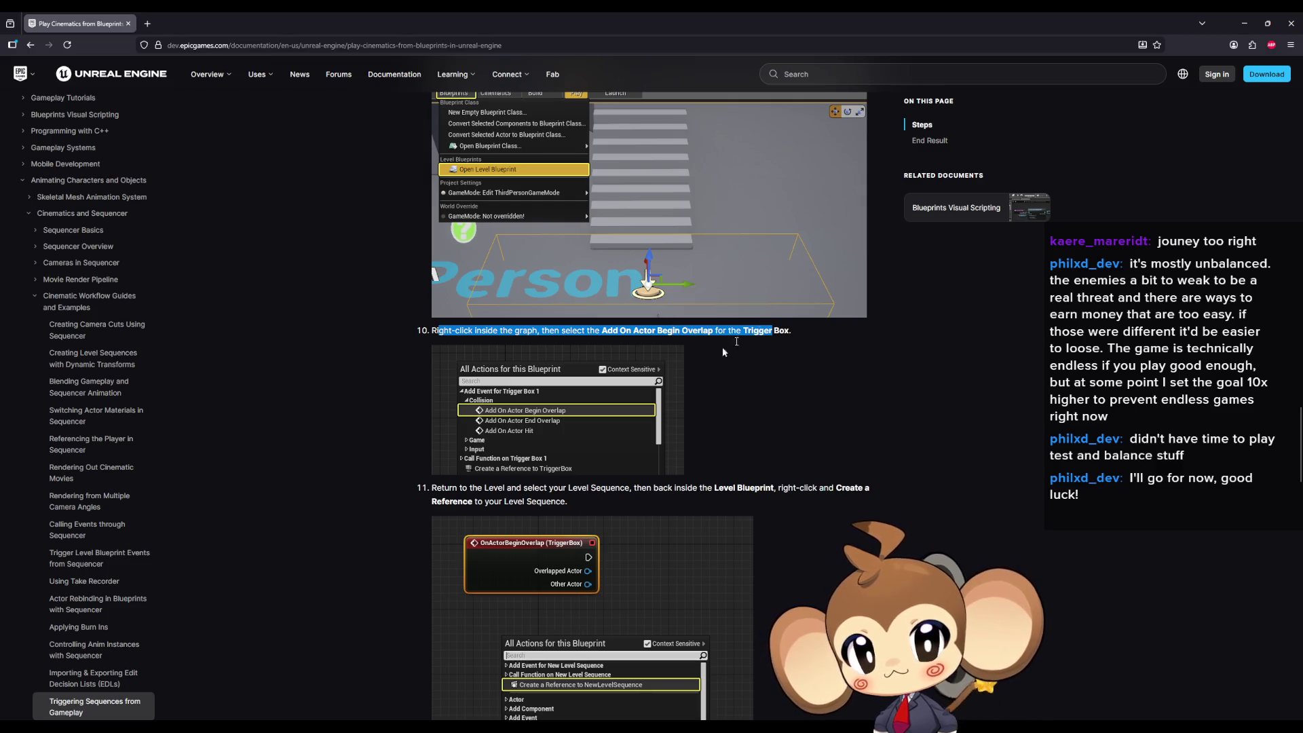
mouse_move(446, 488)
left_mouse_down()
mouse_move(502, 468)
mouse_move(532, 484)
left_mouse_up()
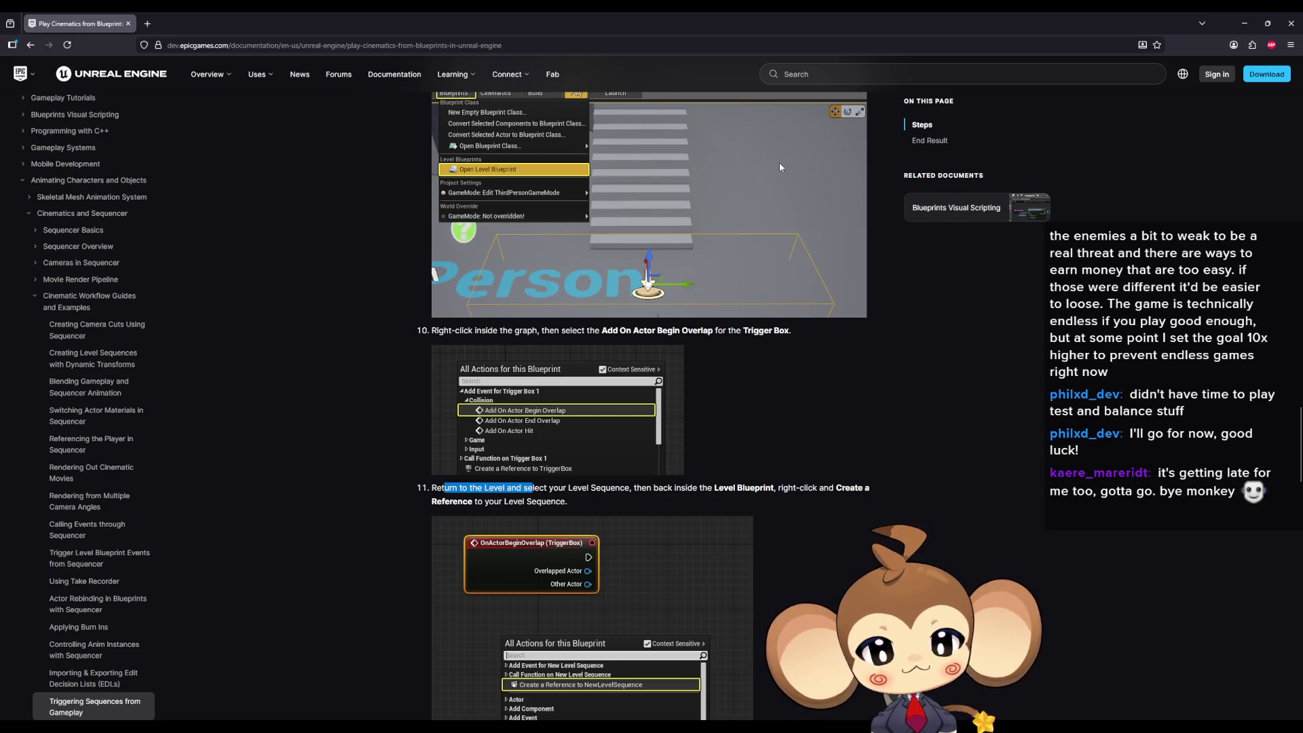
scroll(640, 374, "down", 3)
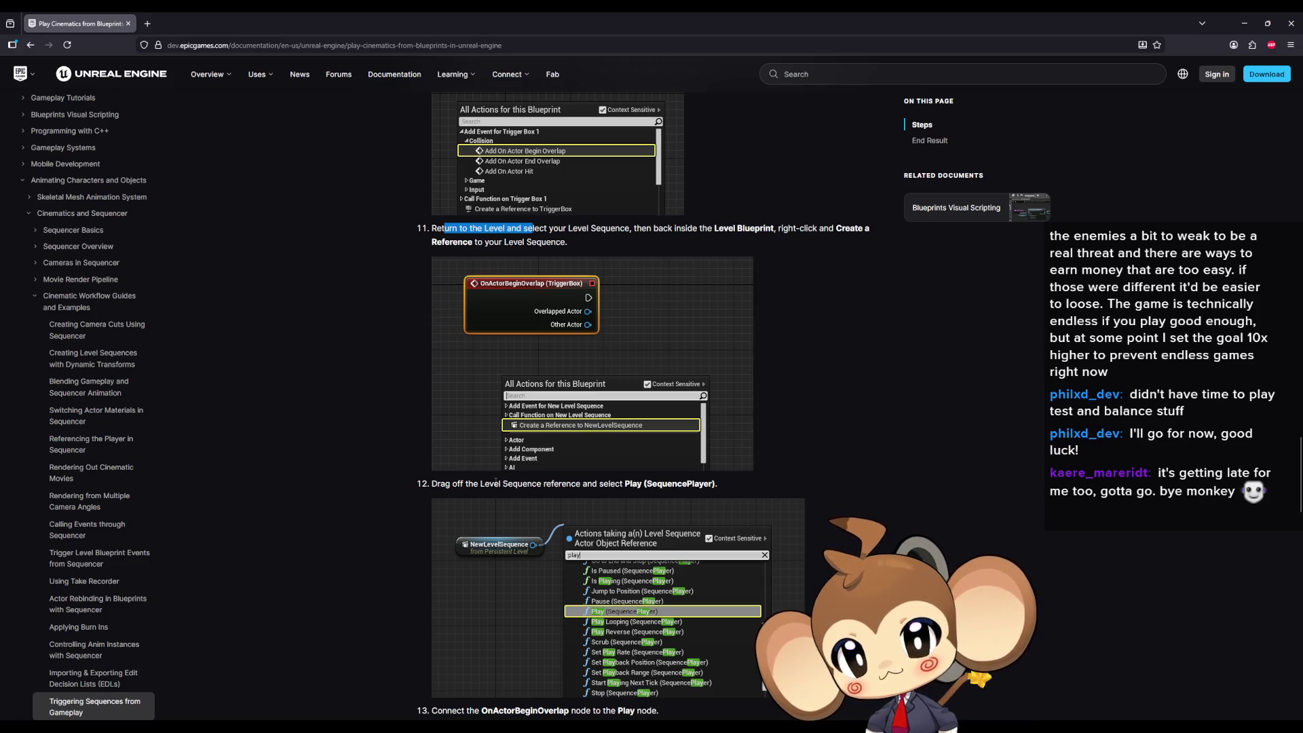
scroll(499, 479, "down", 4)
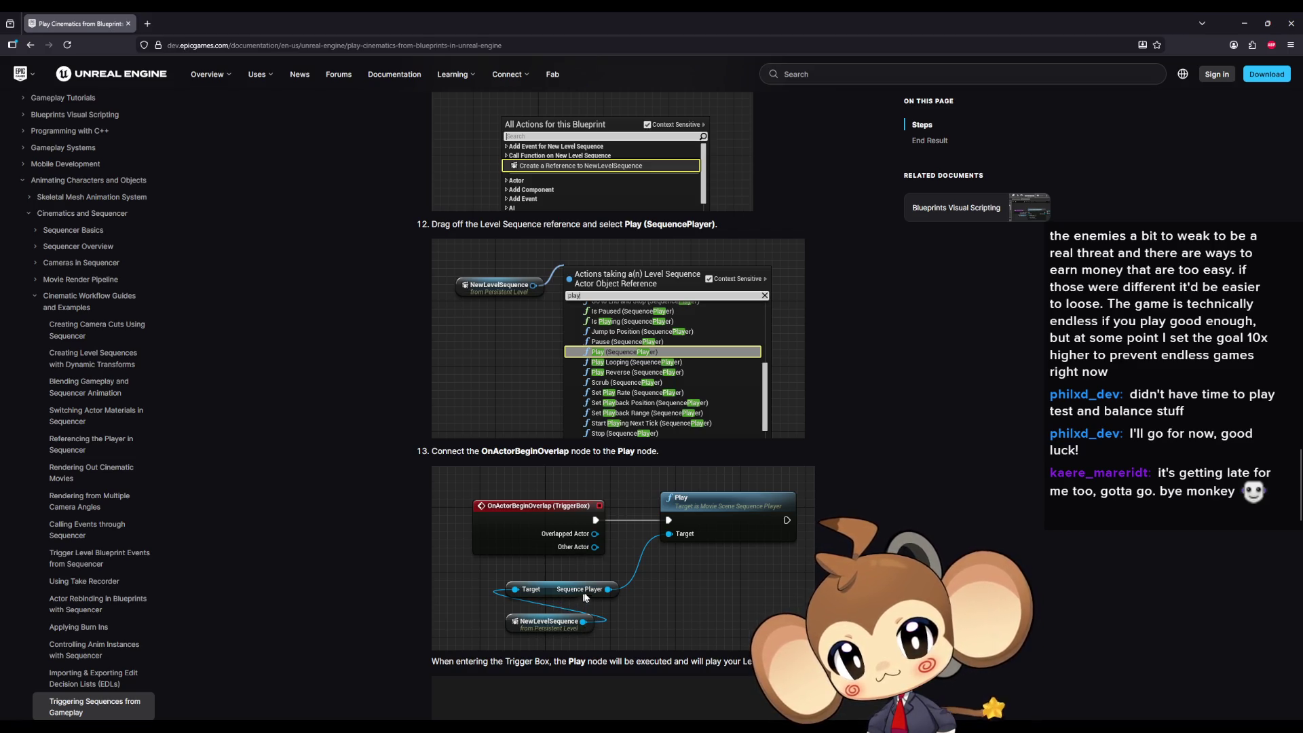
scroll(683, 535, "down", 1)
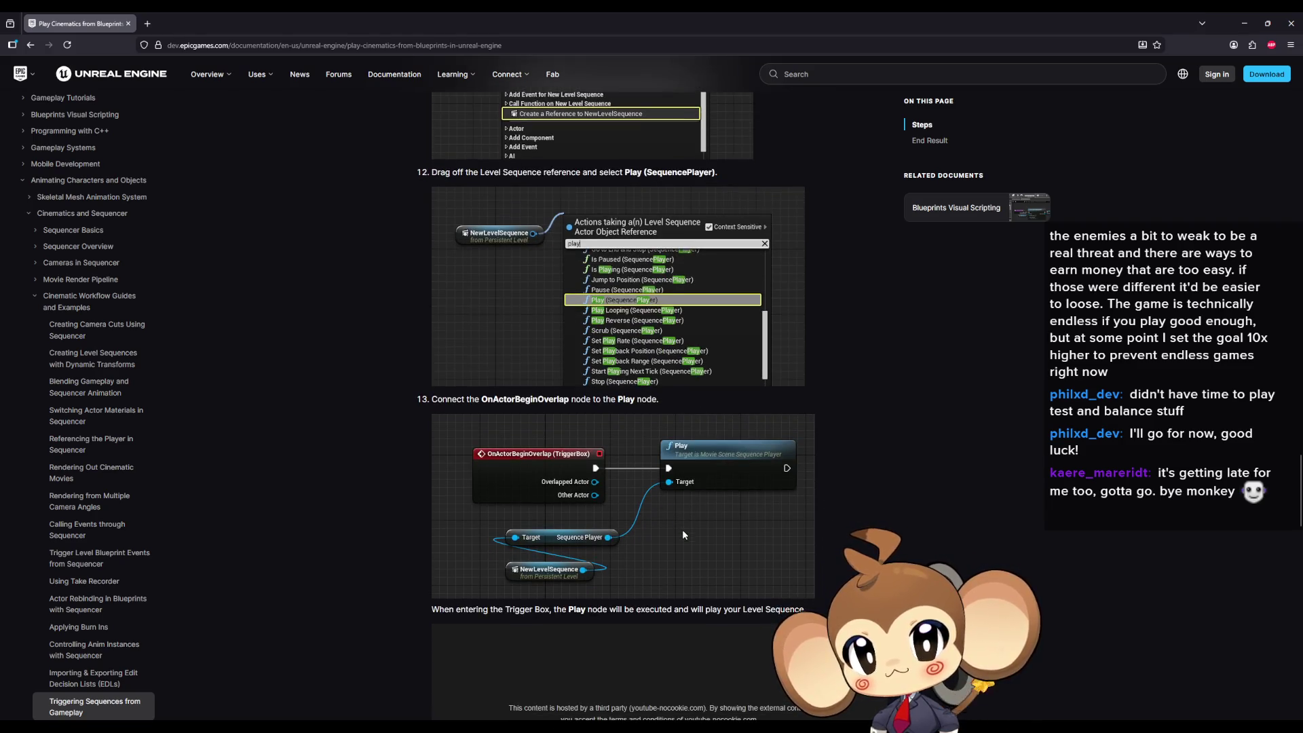
scroll(682, 529, "up", 5)
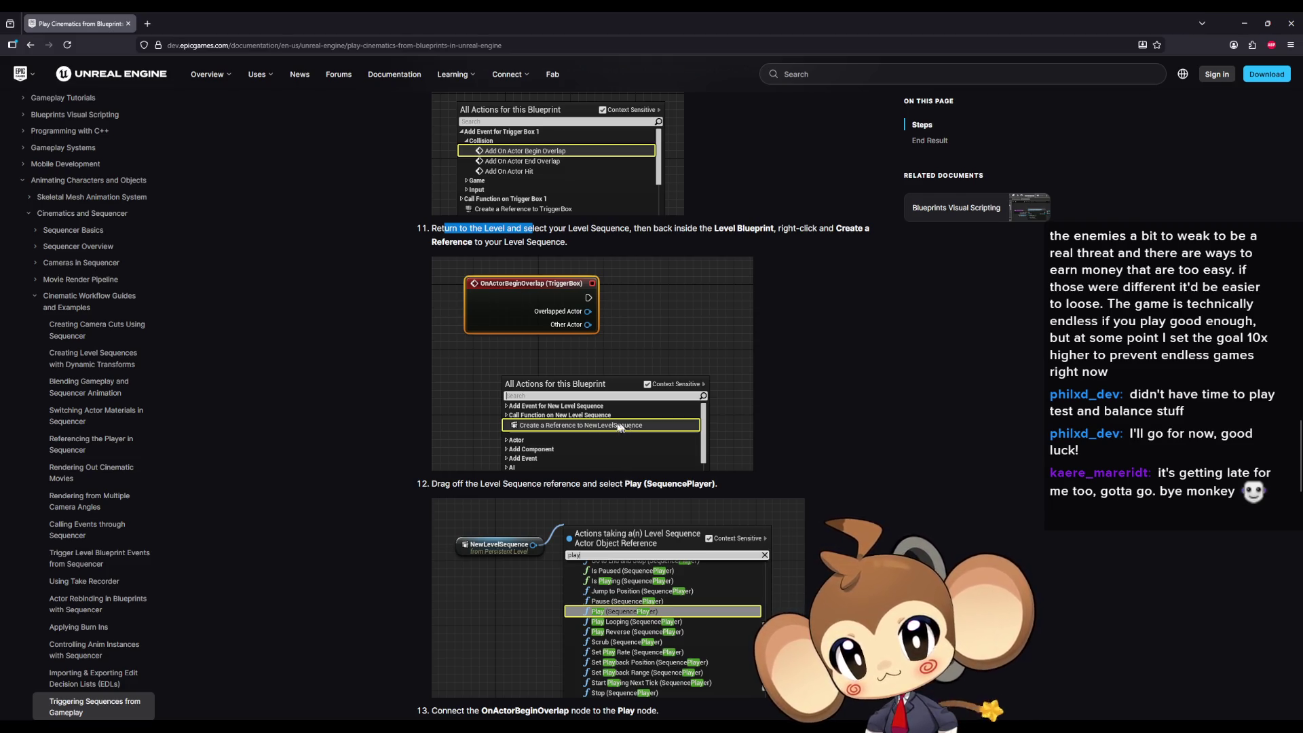
- Read through steps 14–17 to the End Result section, then restore the browser window
scroll(632, 429, "down", 10)
scroll(599, 422, "down", 2)
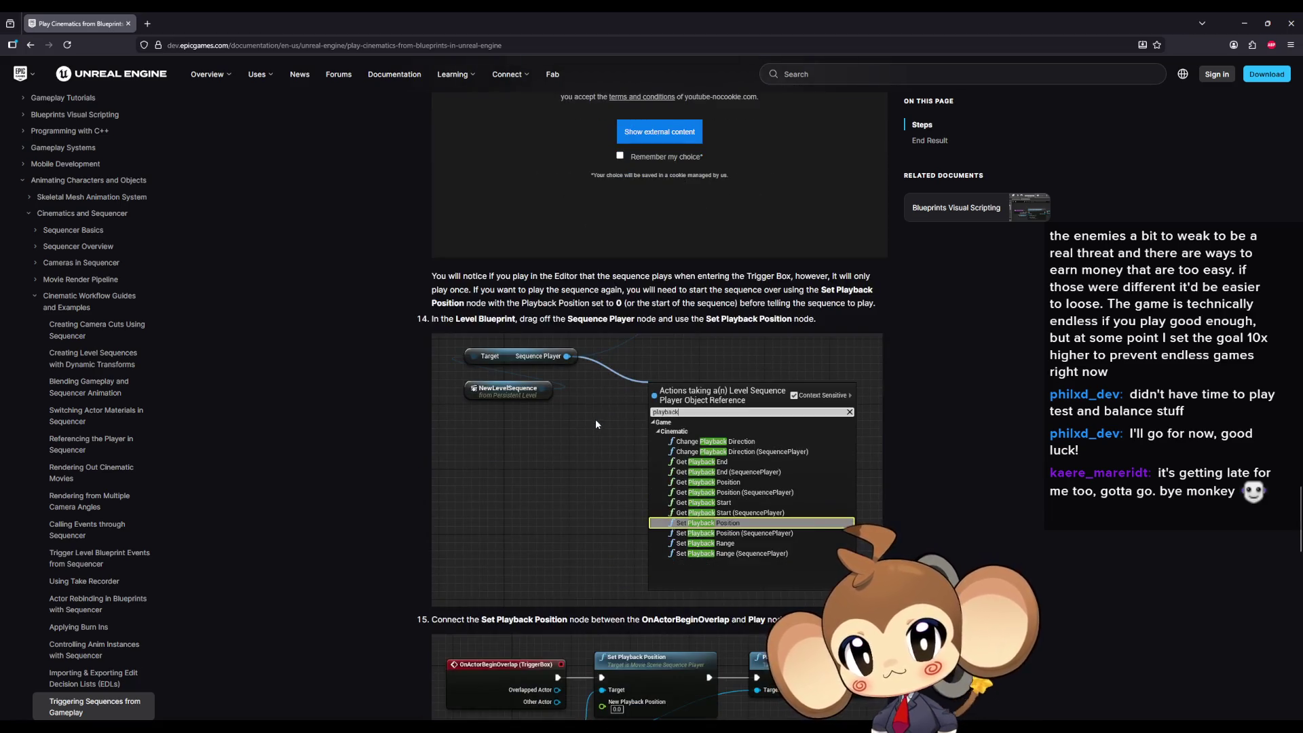
scroll(580, 429, "down", 2)
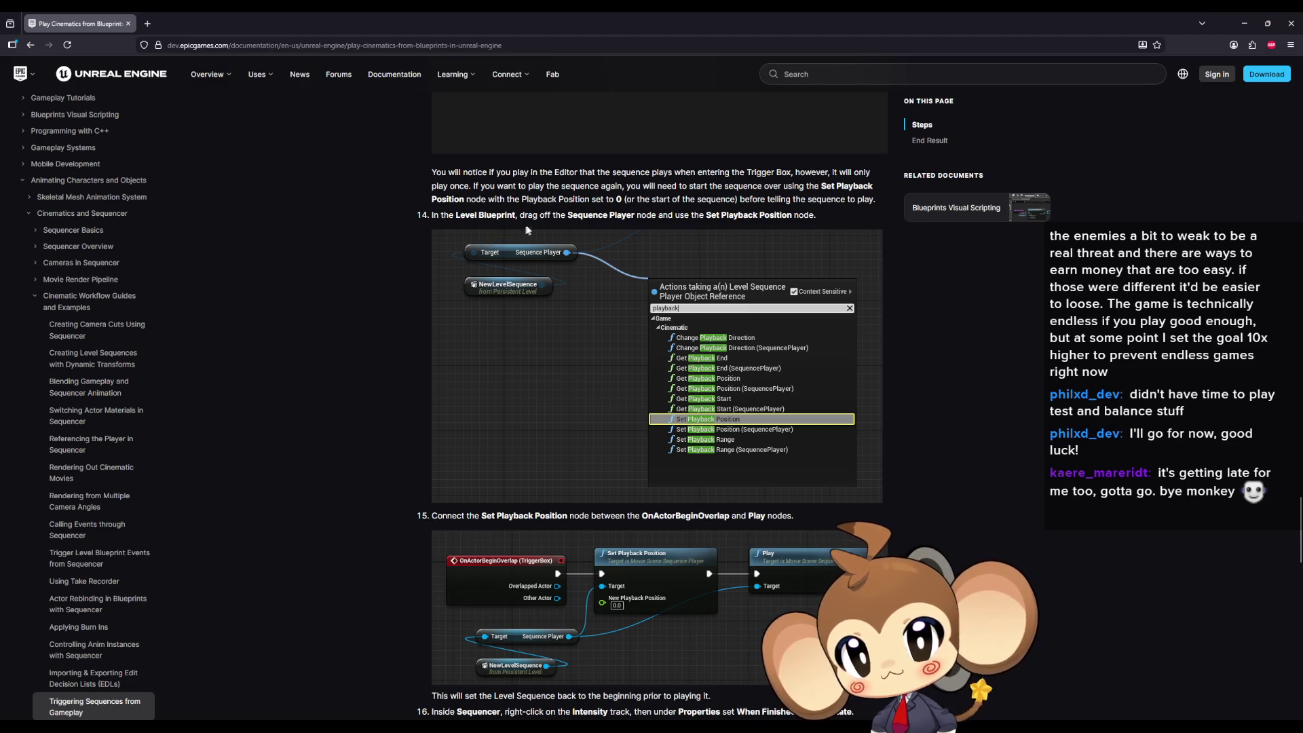
scroll(454, 395, "down", 1)
scroll(453, 395, "down", 5)
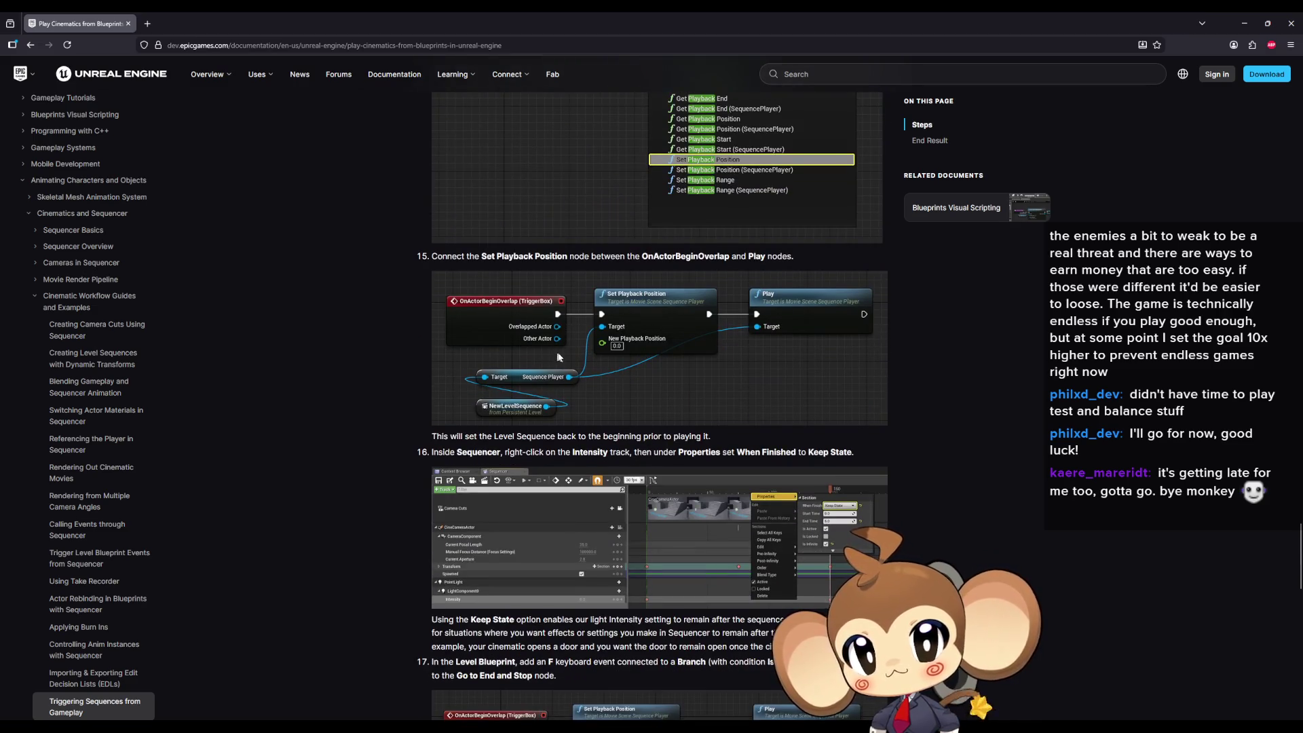
scroll(557, 319, "down", 5)
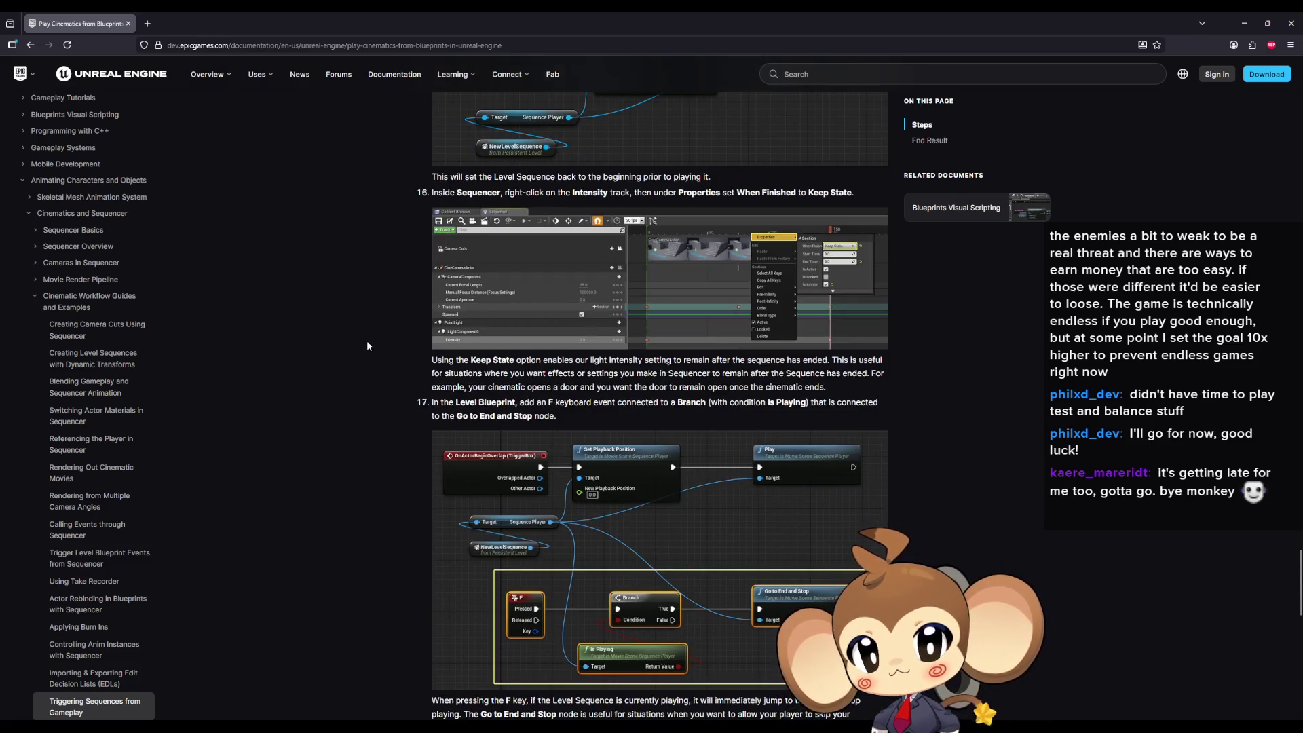
scroll(369, 339, "down", 12)
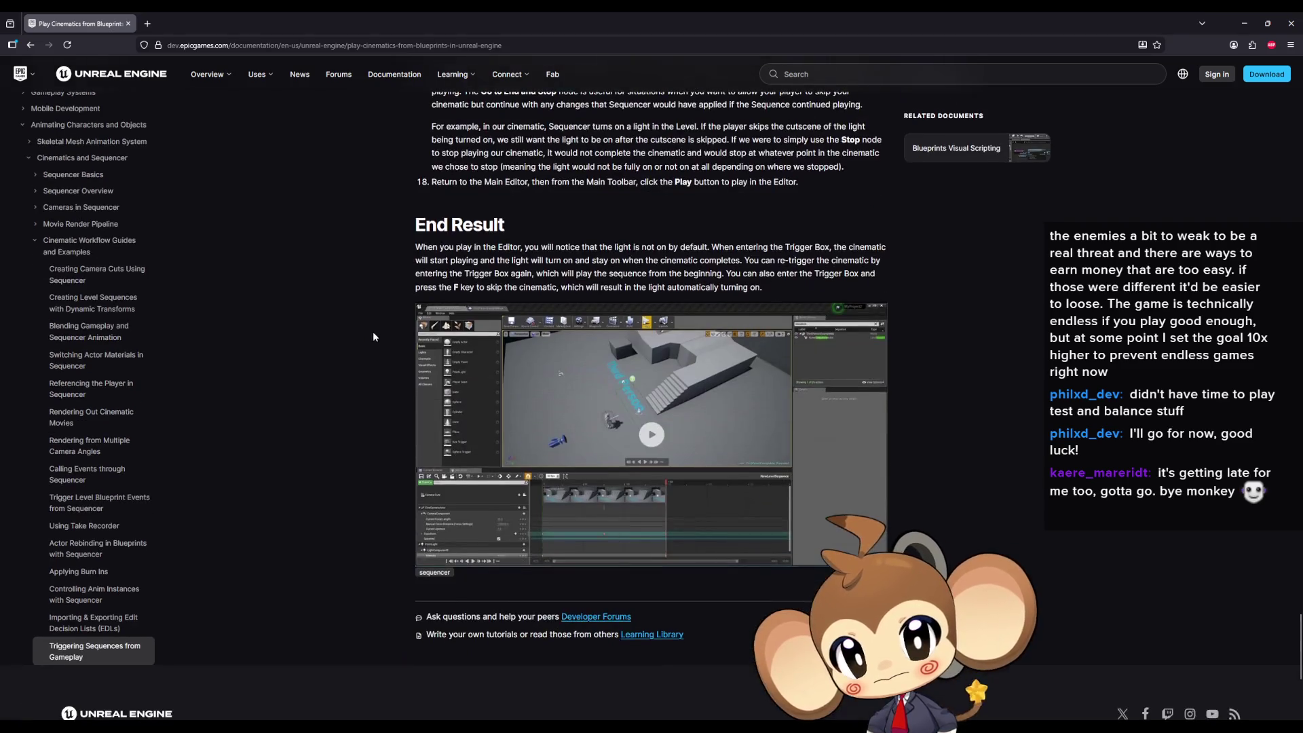
scroll(373, 336, "down", 4)
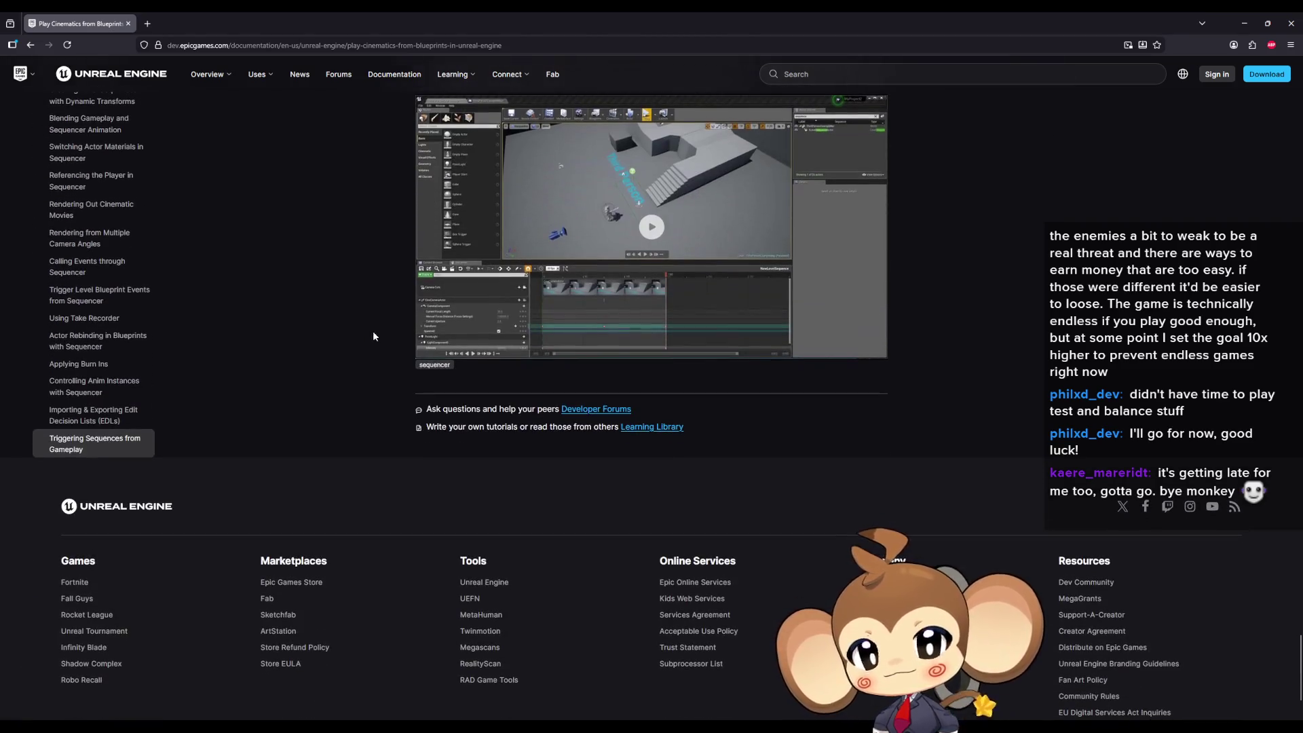
double_click(479, 17)
- Leave the browser, check the SDCC_AfterIntroFight1 and CameraController tabs, then bring the LS_AfterIntroBattle1_Master Sequencer forward
left_click(867, 300)
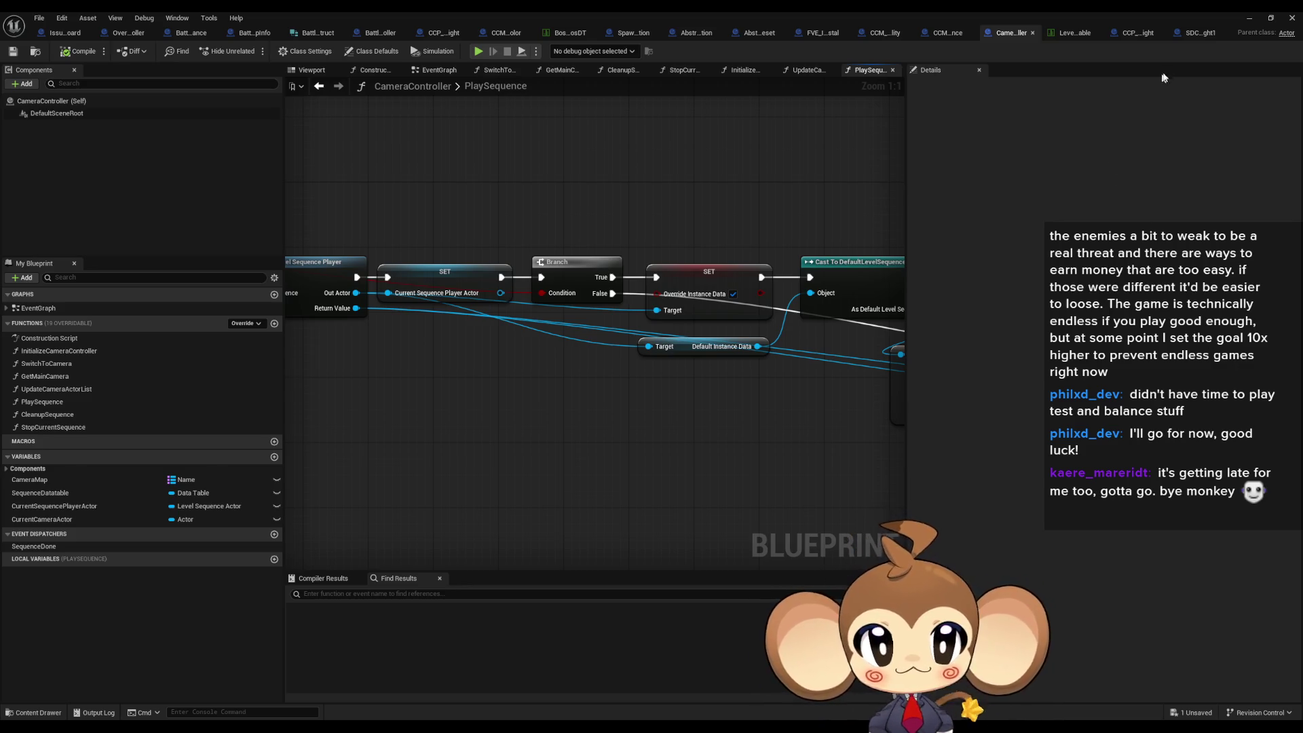
left_click(1198, 32)
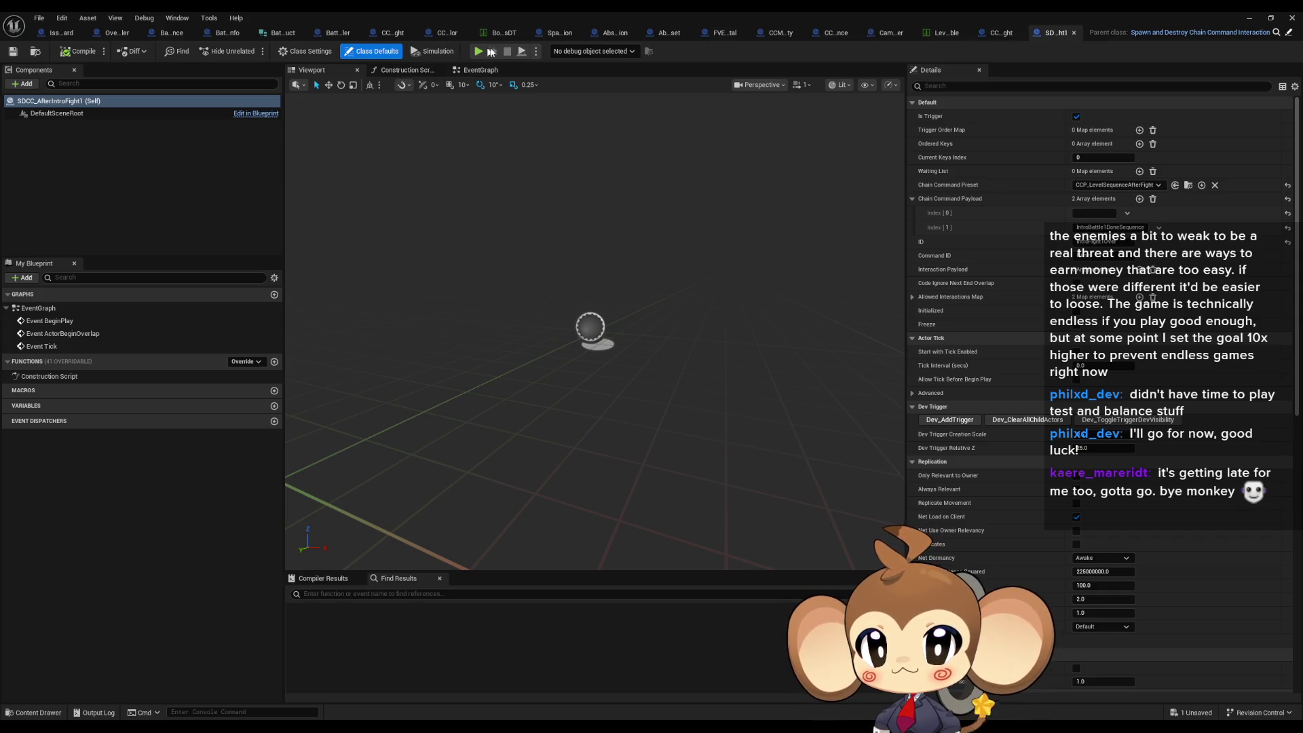
left_click(875, 35)
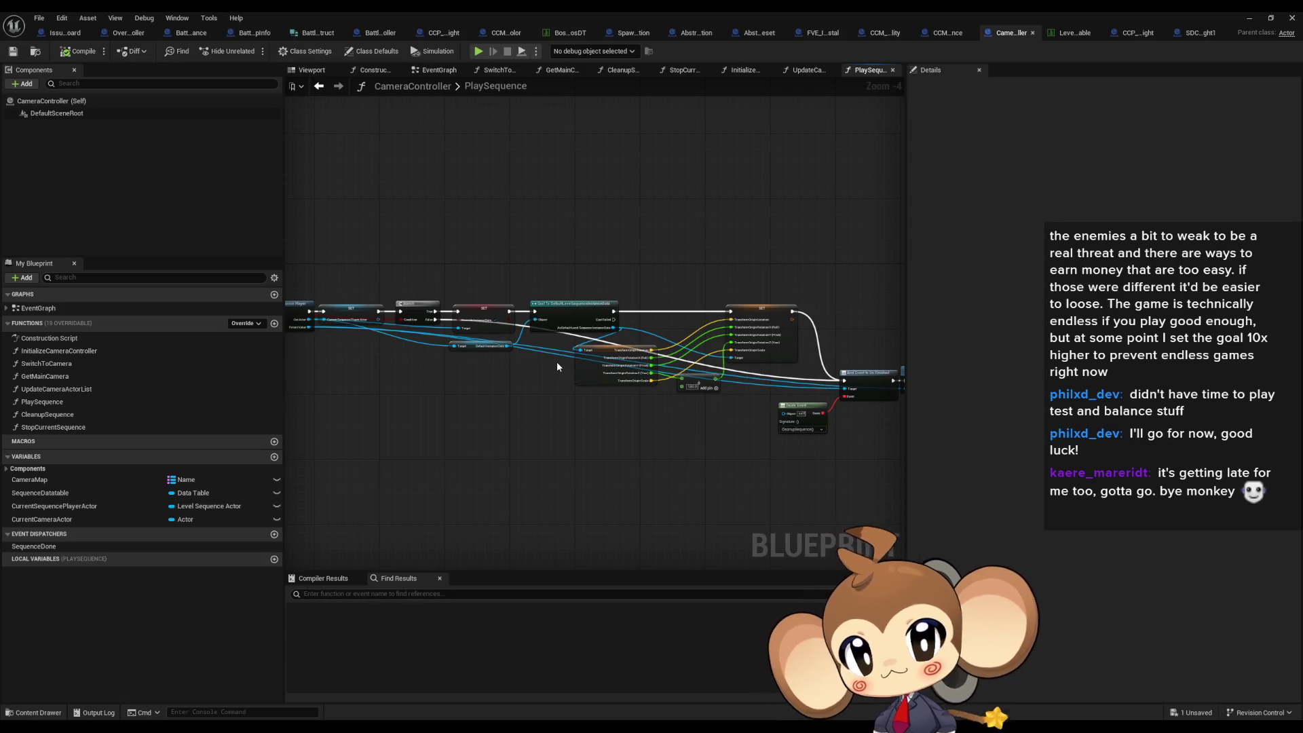
mouse_move(516, 726)
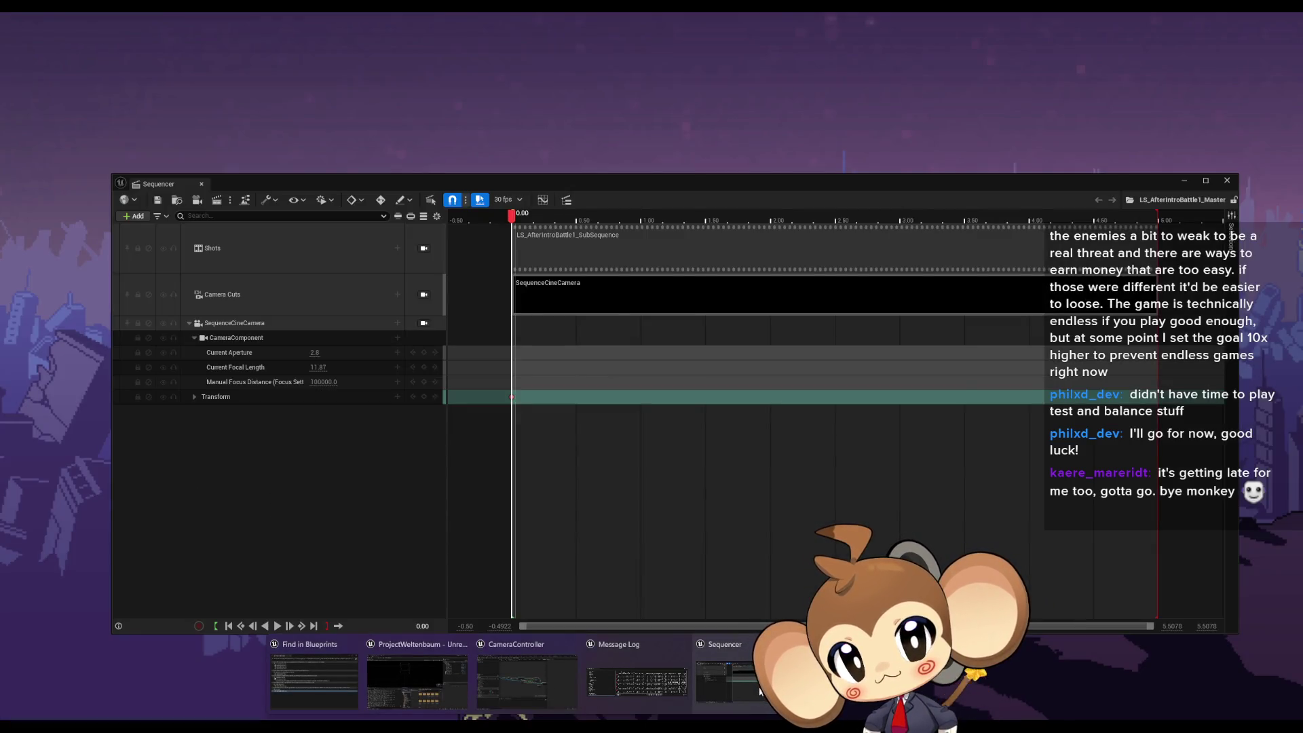
left_click(760, 691)
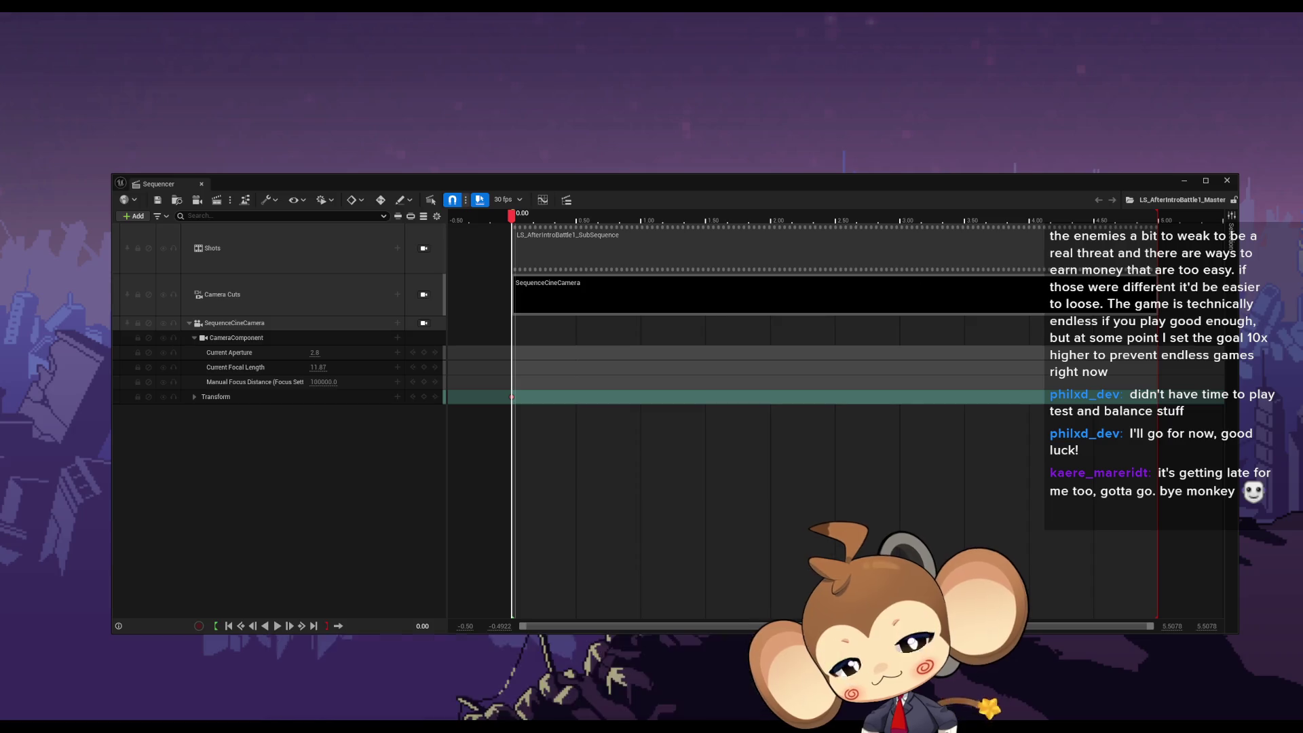
- Drill from the master's Shots track into the LS_AfterIntroBattle1_SubSequence section
right_click(272, 255)
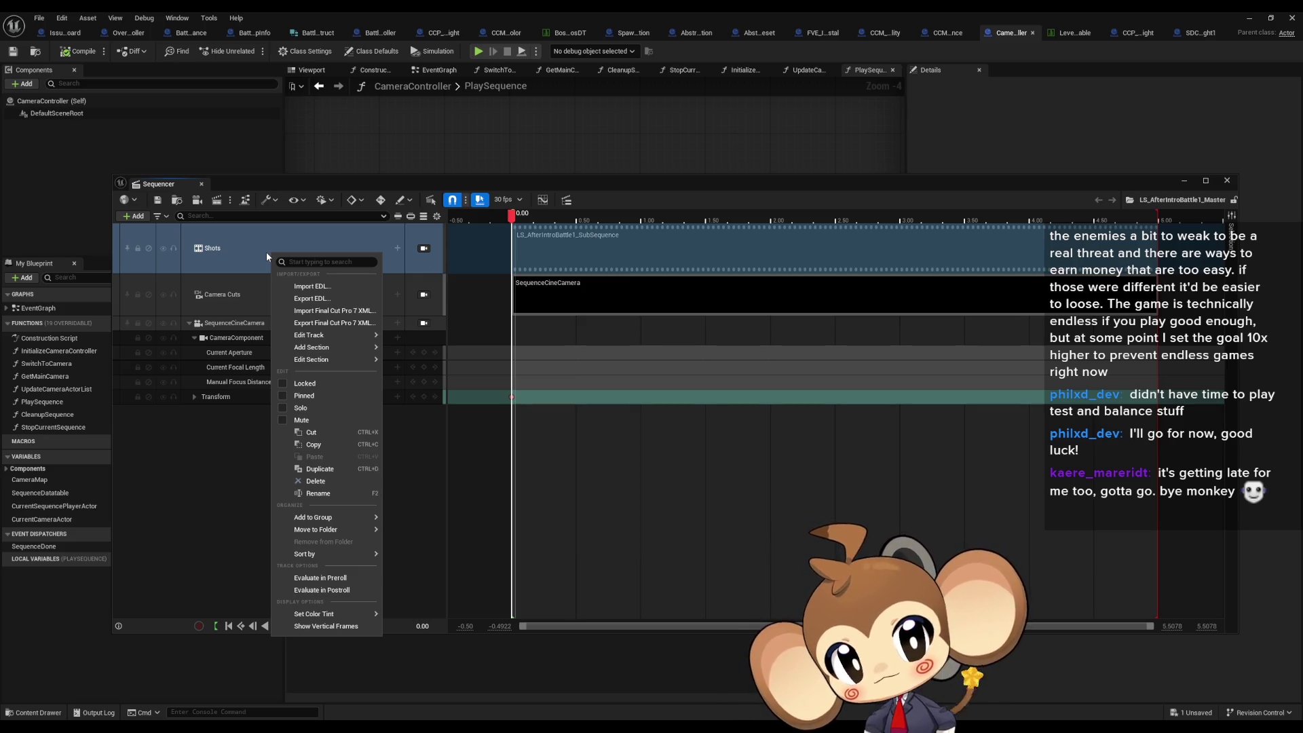
left_click(214, 251)
left_click(540, 256)
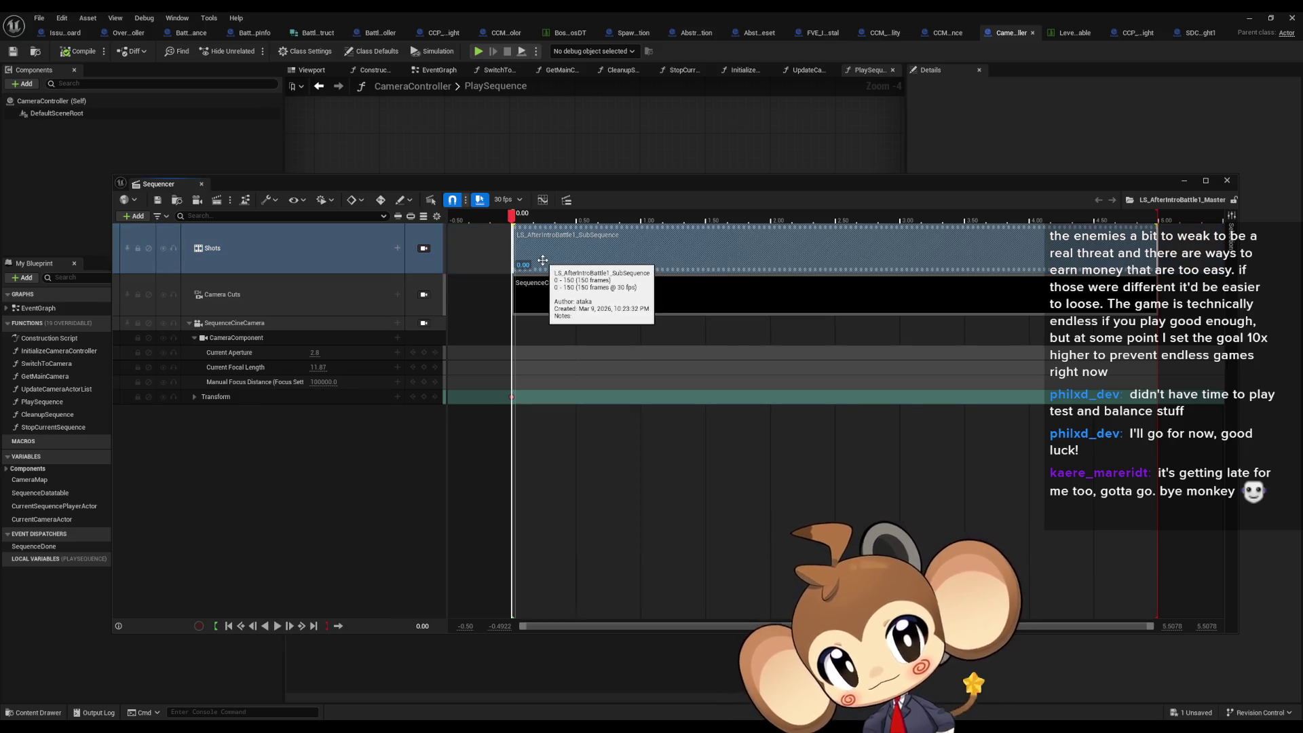
double_click(543, 257)
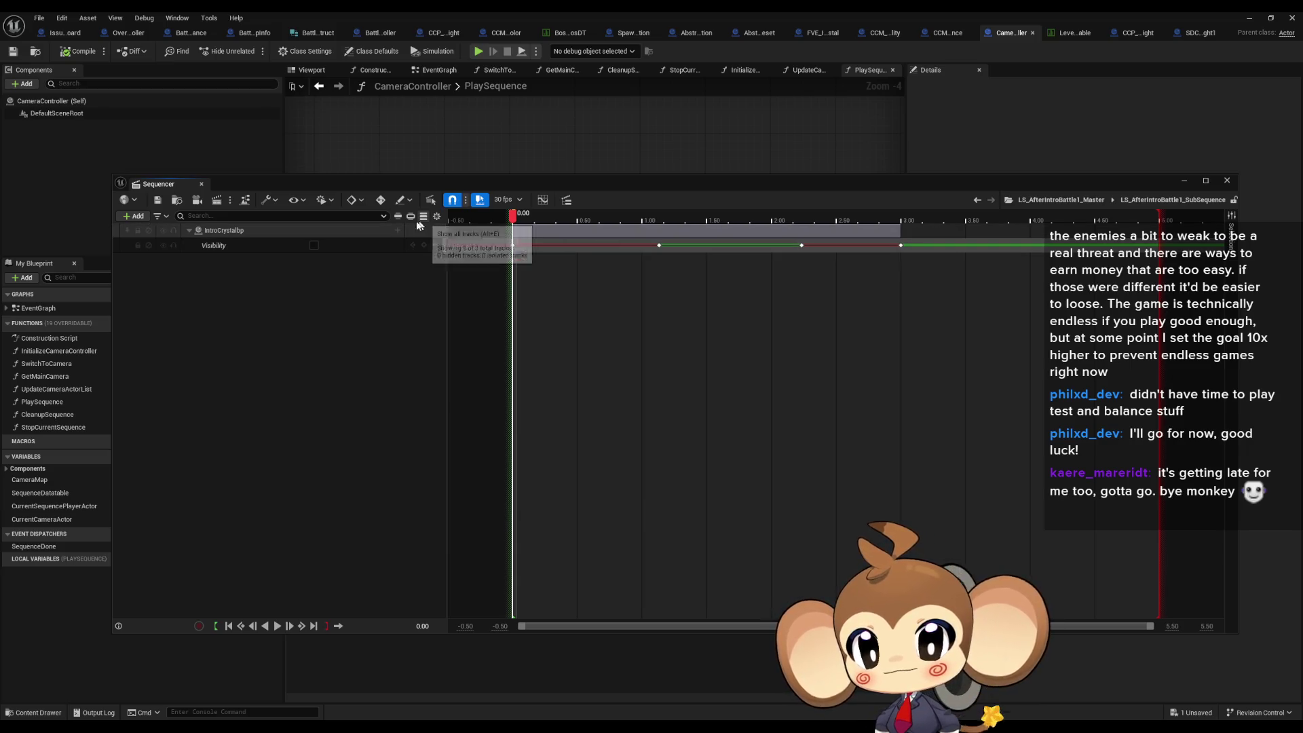
- Browse the IntroCrystalbp track's Assign Actor, Convert Selected Binding(s) To and Move to Folder options, then close them
right_click(229, 236)
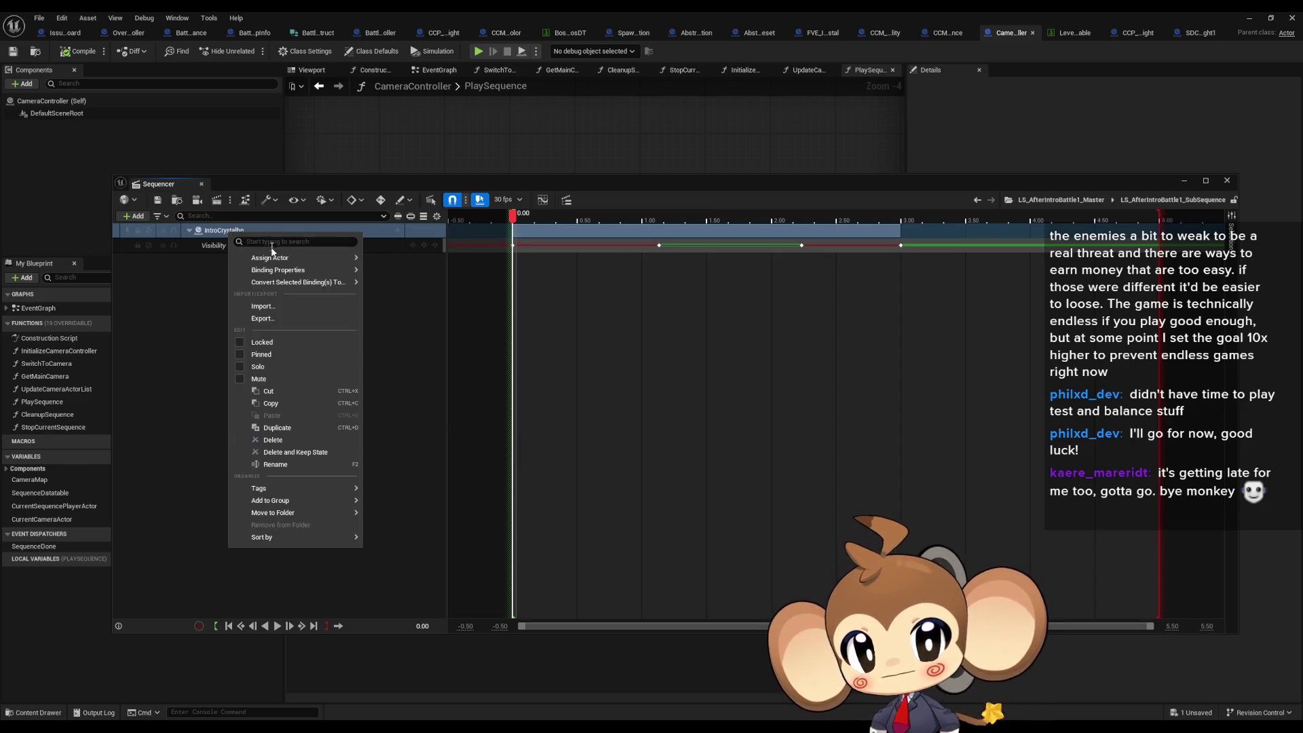
mouse_move(275, 256)
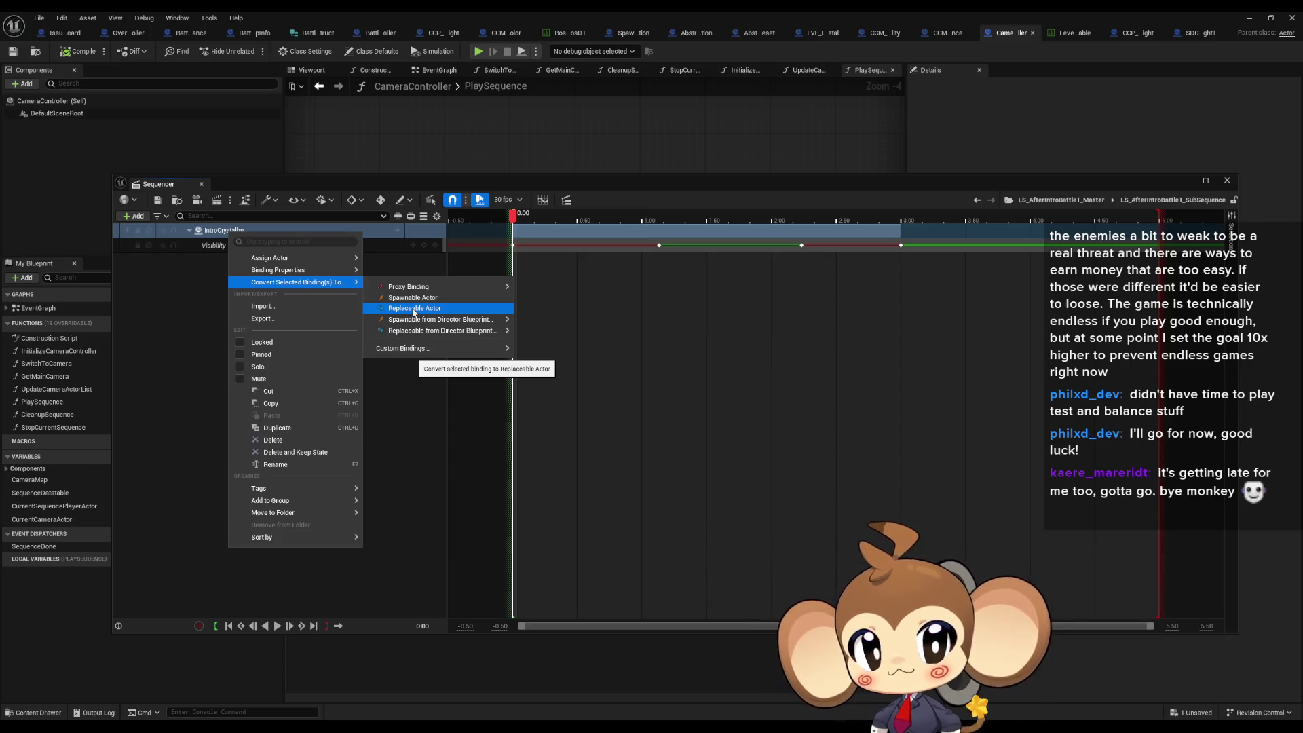
mouse_move(417, 330)
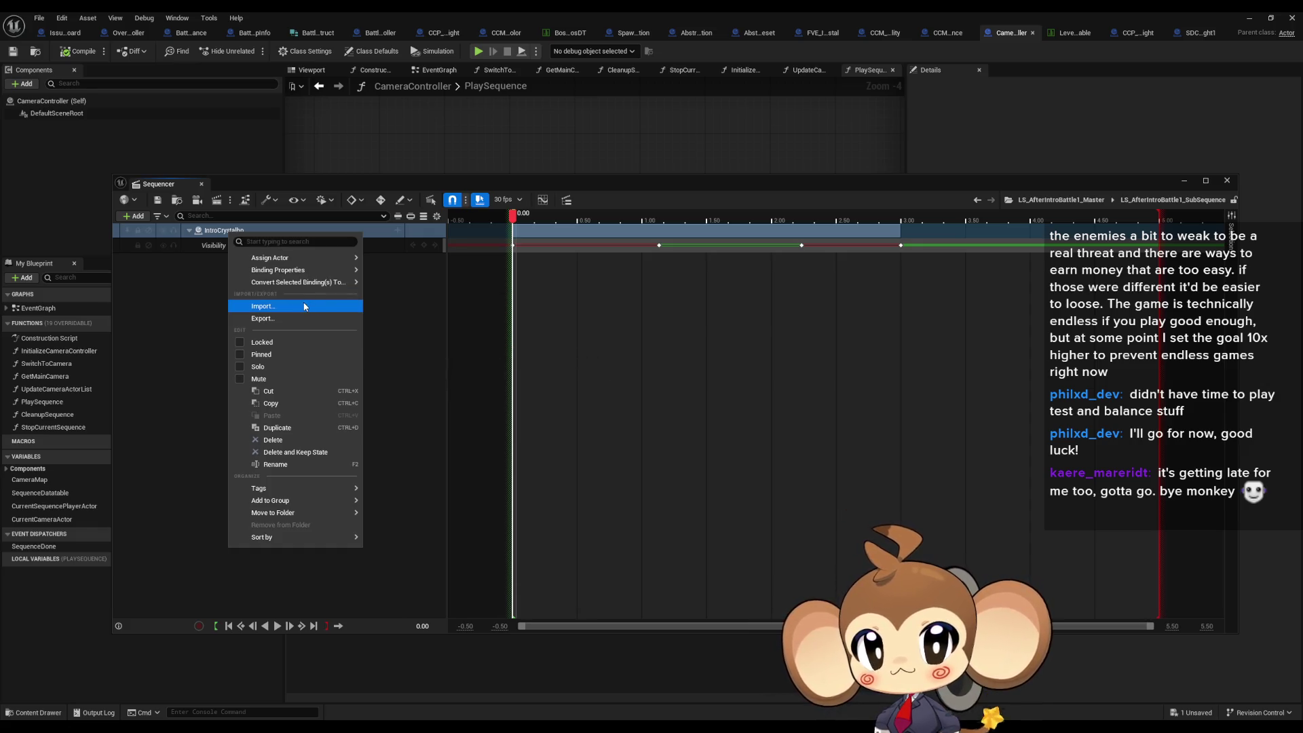
mouse_move(282, 500)
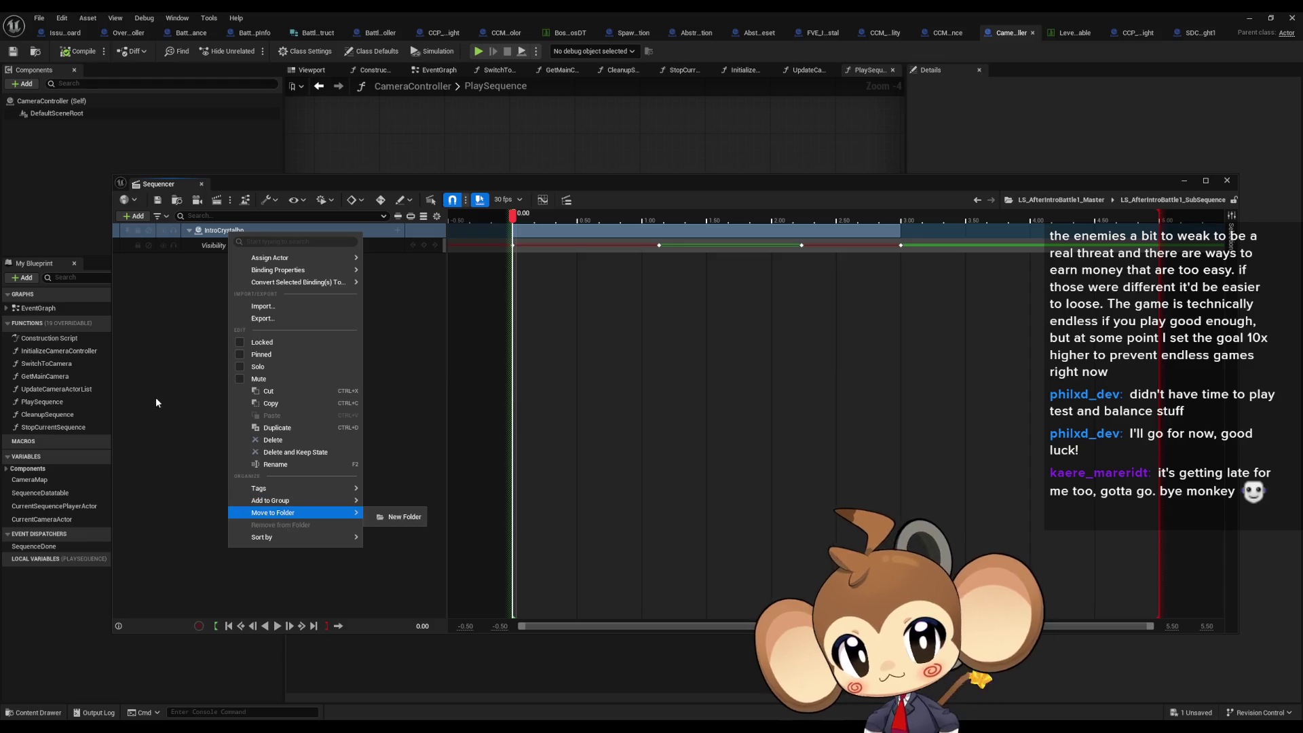
left_click(177, 384)
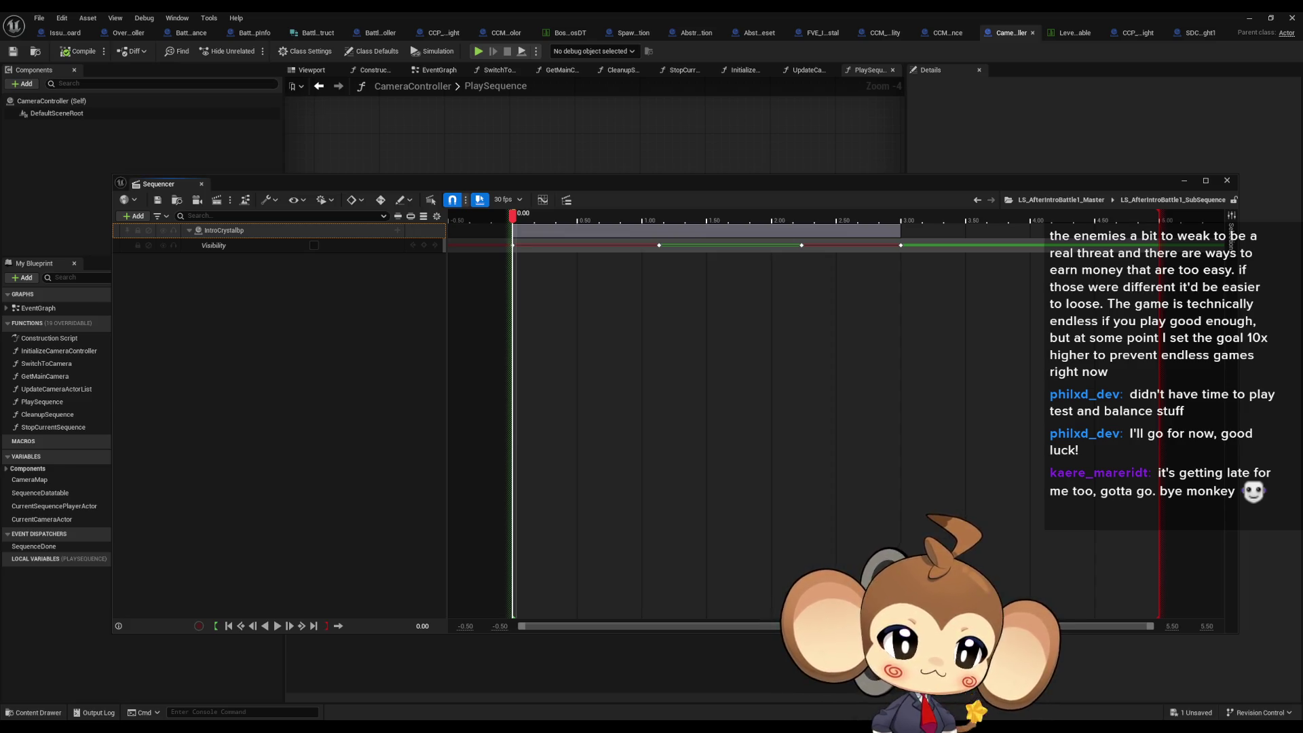
- Switch to the browser showing the 'UE 5.4 Pro Tips - Level Instances & Sub Sequences' video
key("alt+Tab")
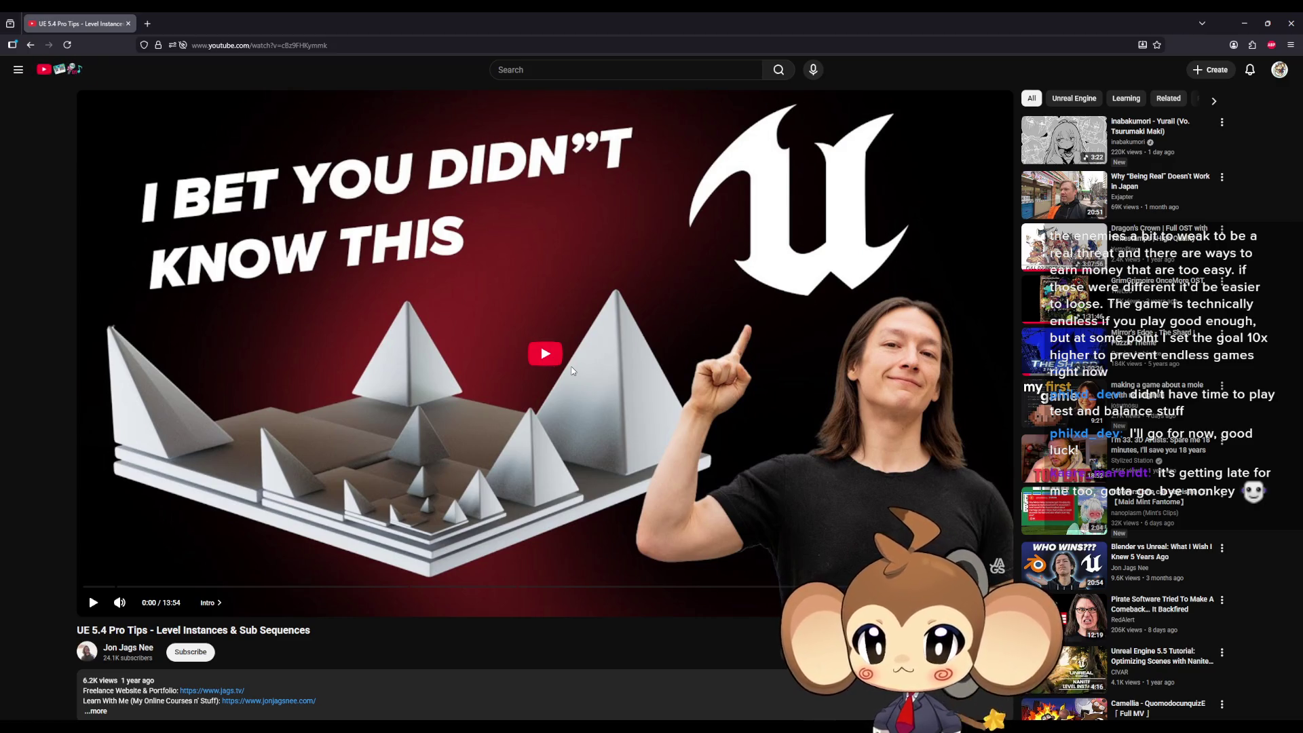
- Expand the video description, start playback and skip to the Level Instances chapter at 0:29
scroll(375, 596, "down", 2)
left_click(376, 596)
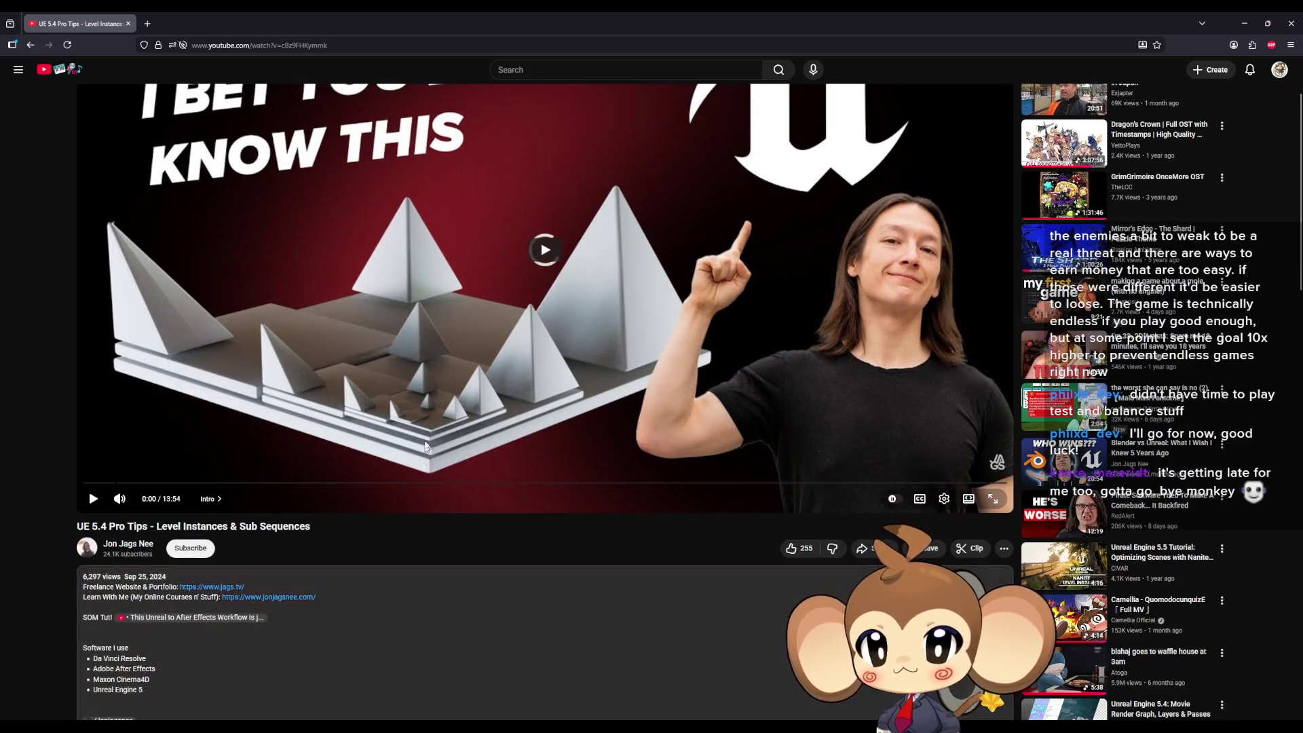
scroll(430, 434, "down", 2)
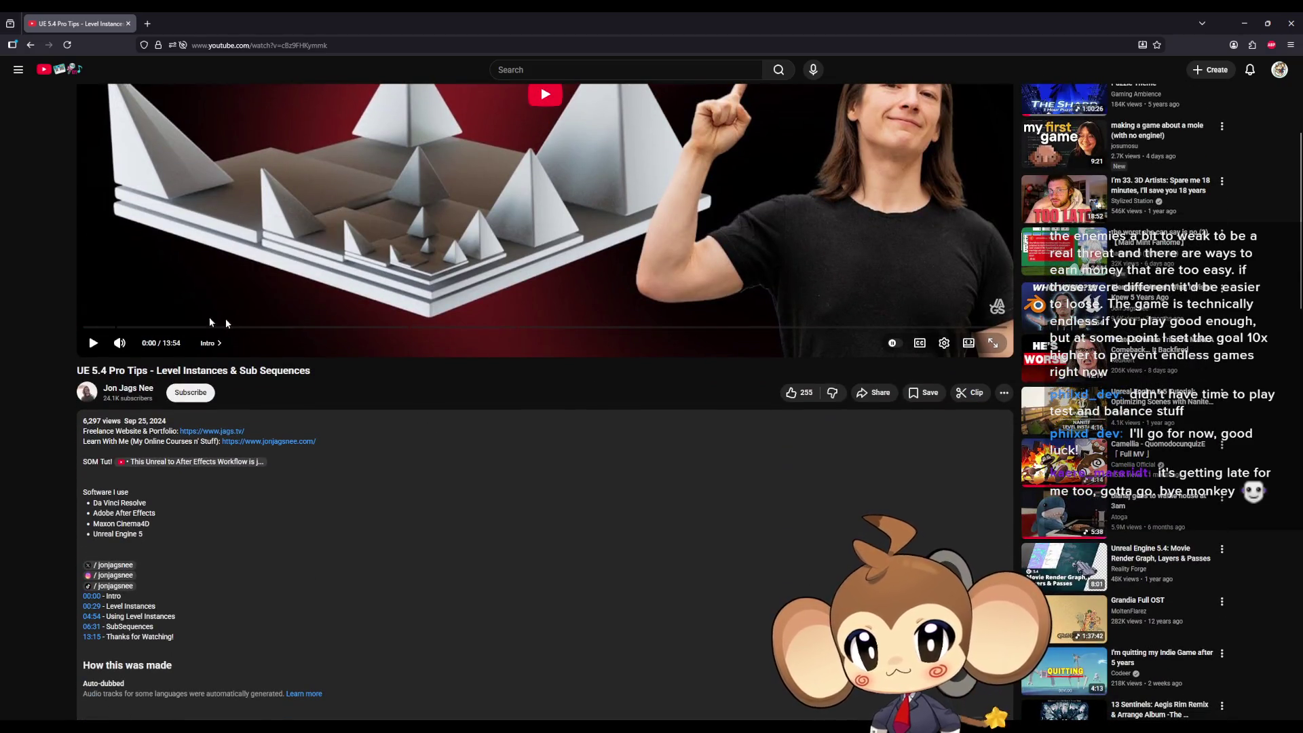
left_click(225, 319)
scroll(334, 360, "up", 4)
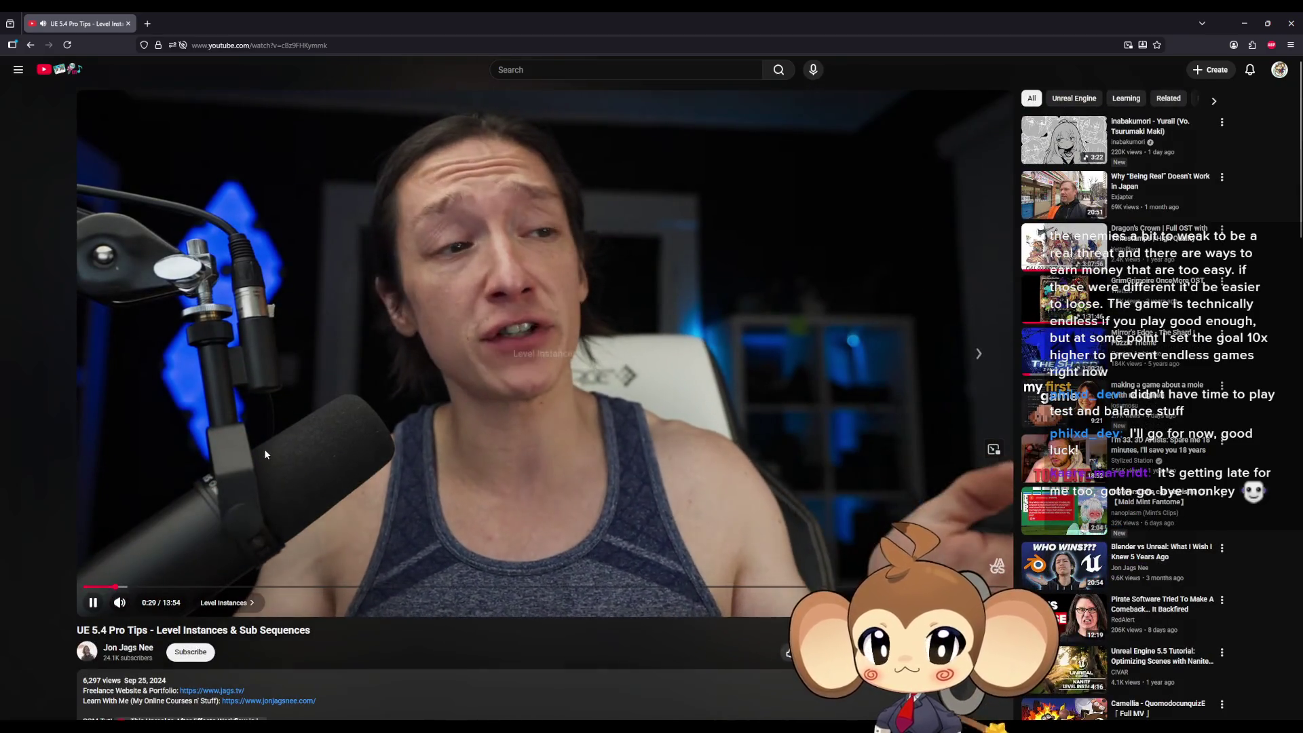
key("ctrl+Right")
key("ctrl+Right")
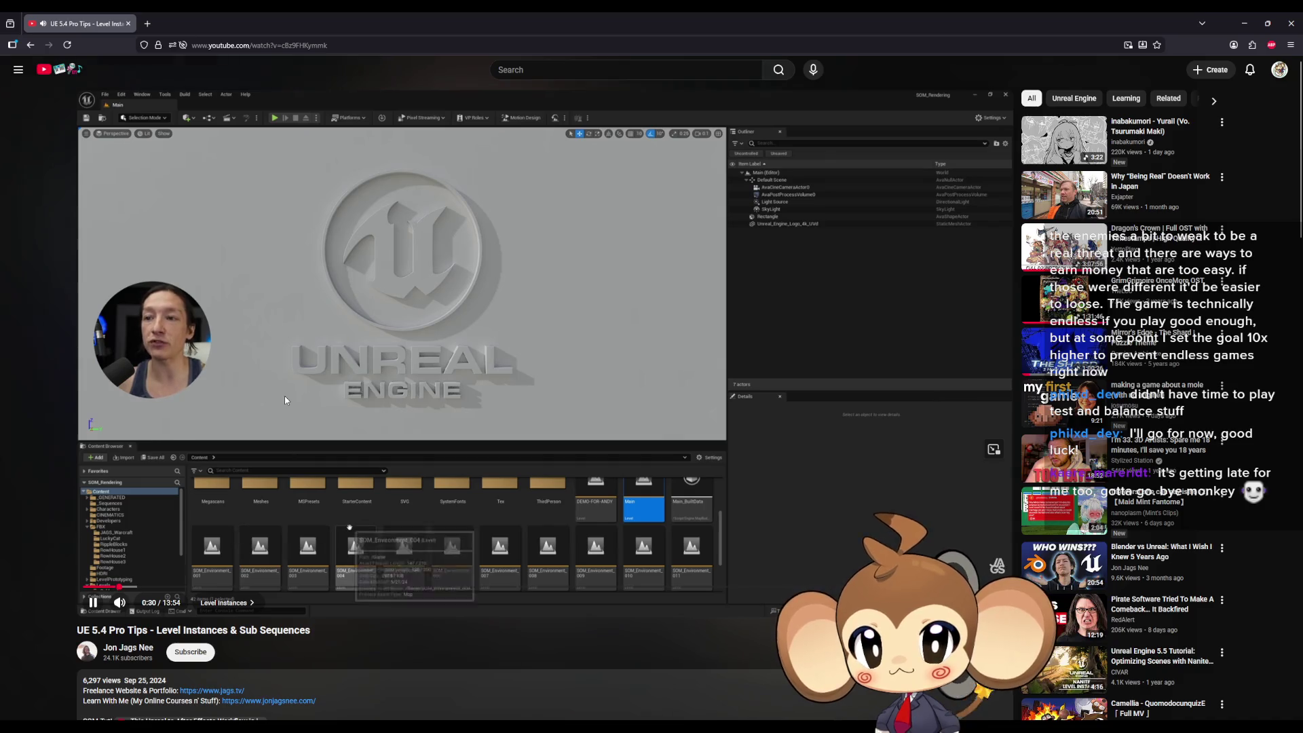
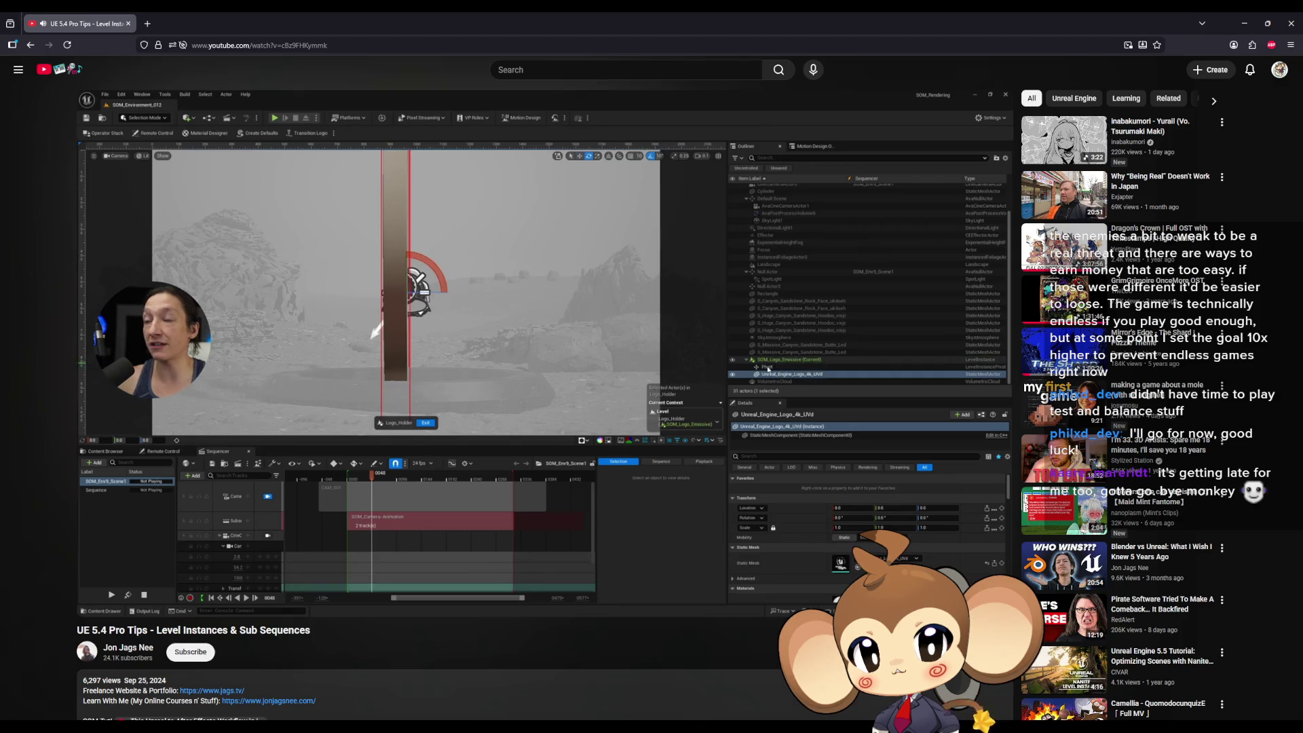
- Rewind the Level Instances tutorial slightly and pause it at 4:35
key("Left")
key("Left")
key("Left")
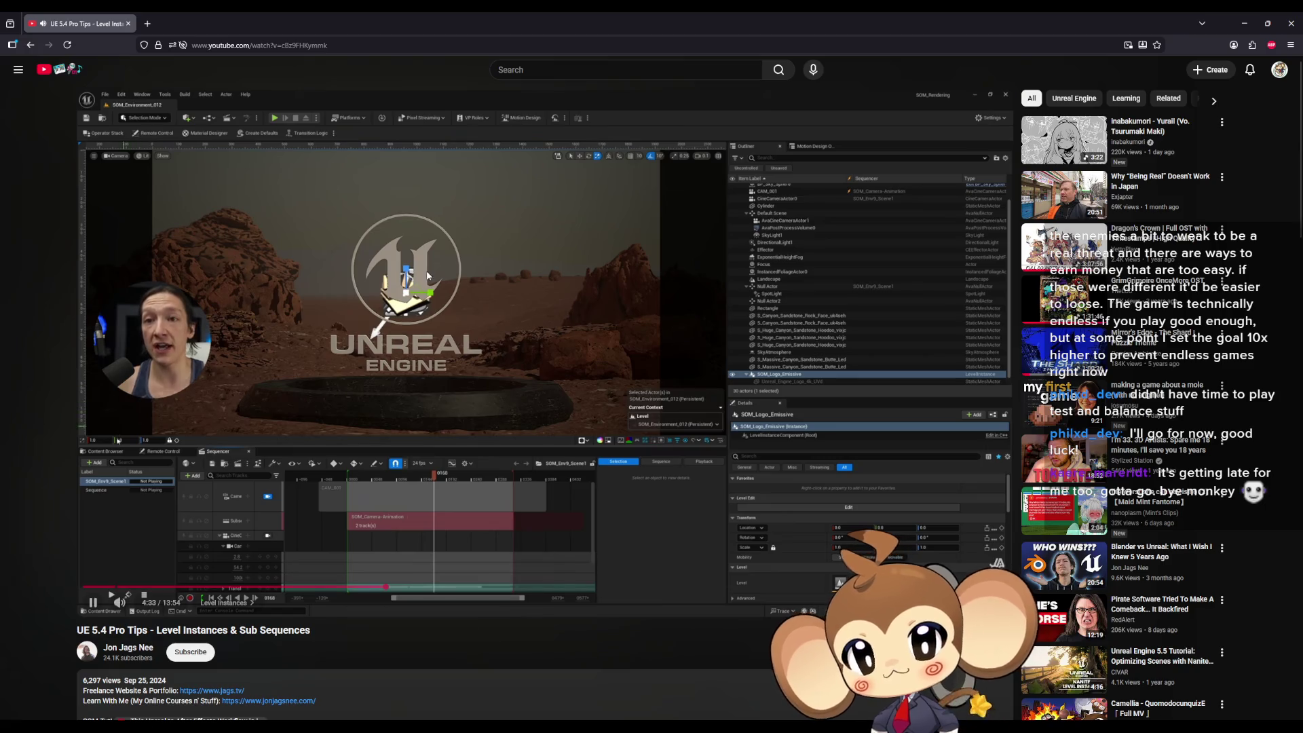
left_click(475, 564)
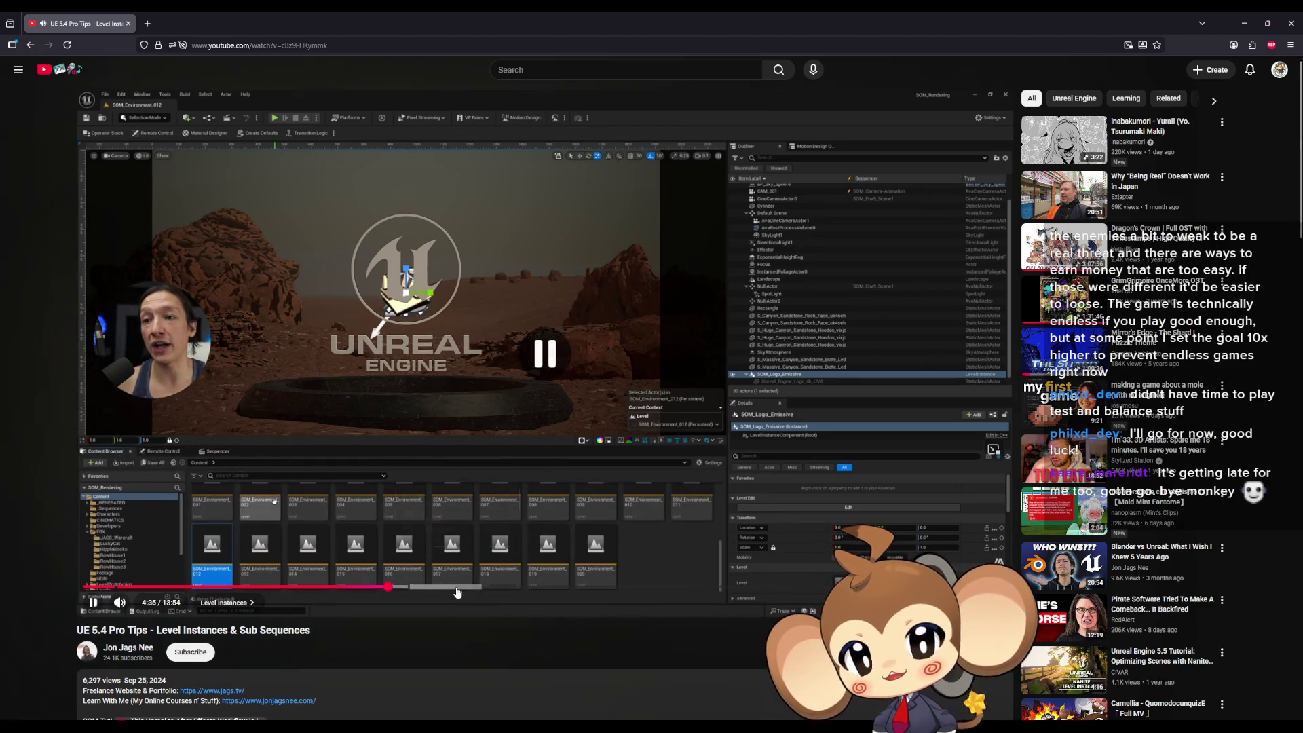
- Skim the tutorial forward from 4:54 to 12:21, pause it, and return to Unreal Editor
left_click(408, 587)
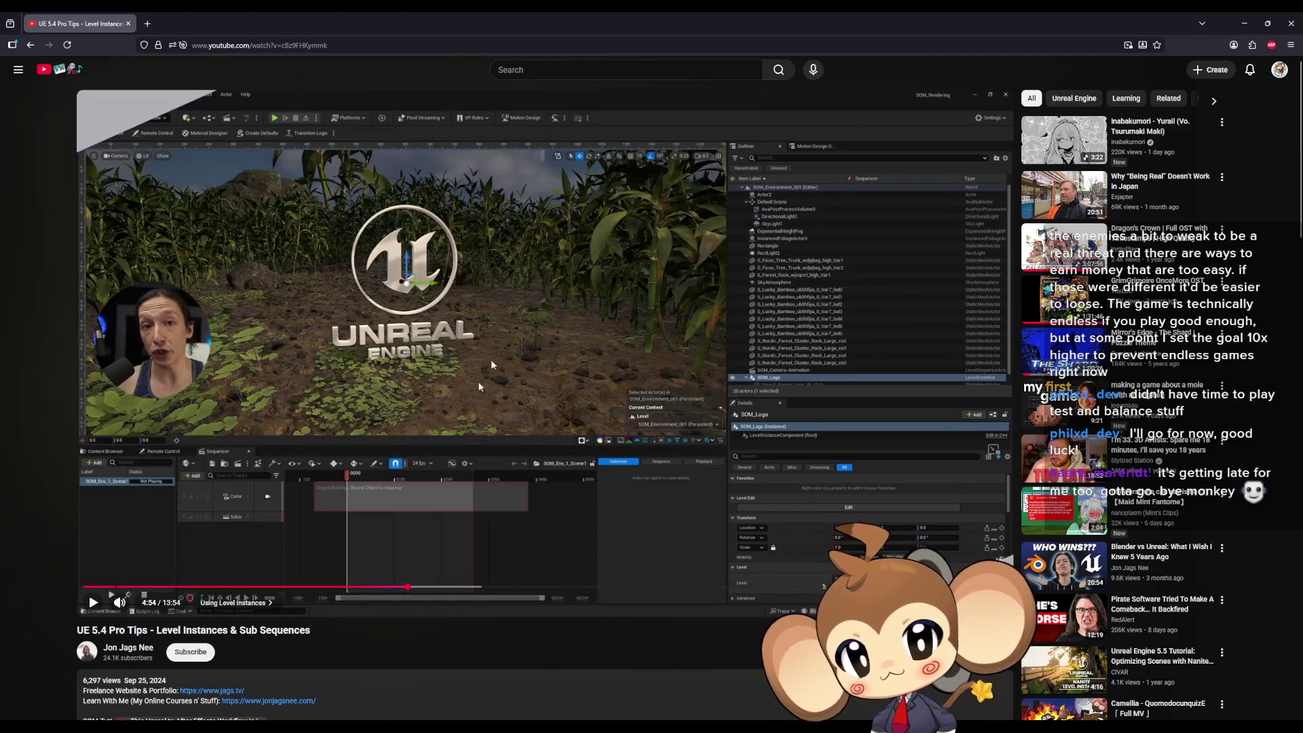
left_click(526, 319)
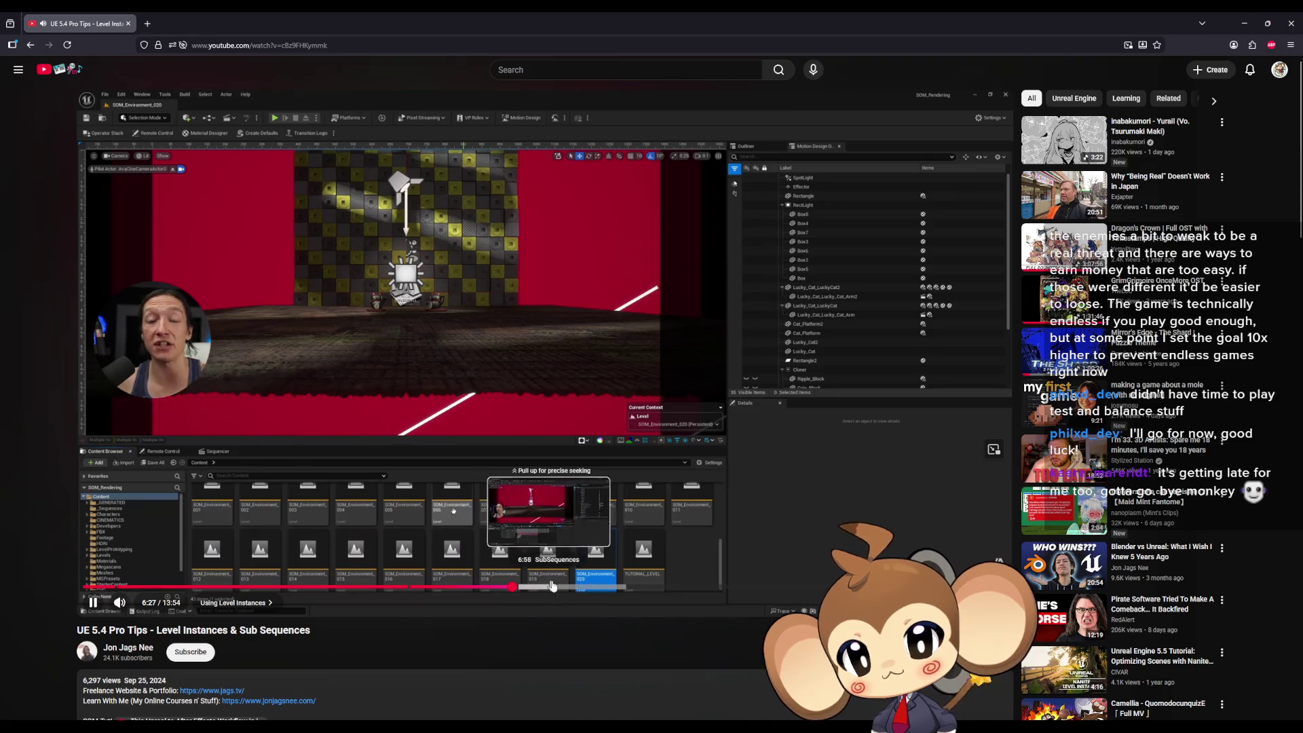
left_click(553, 586)
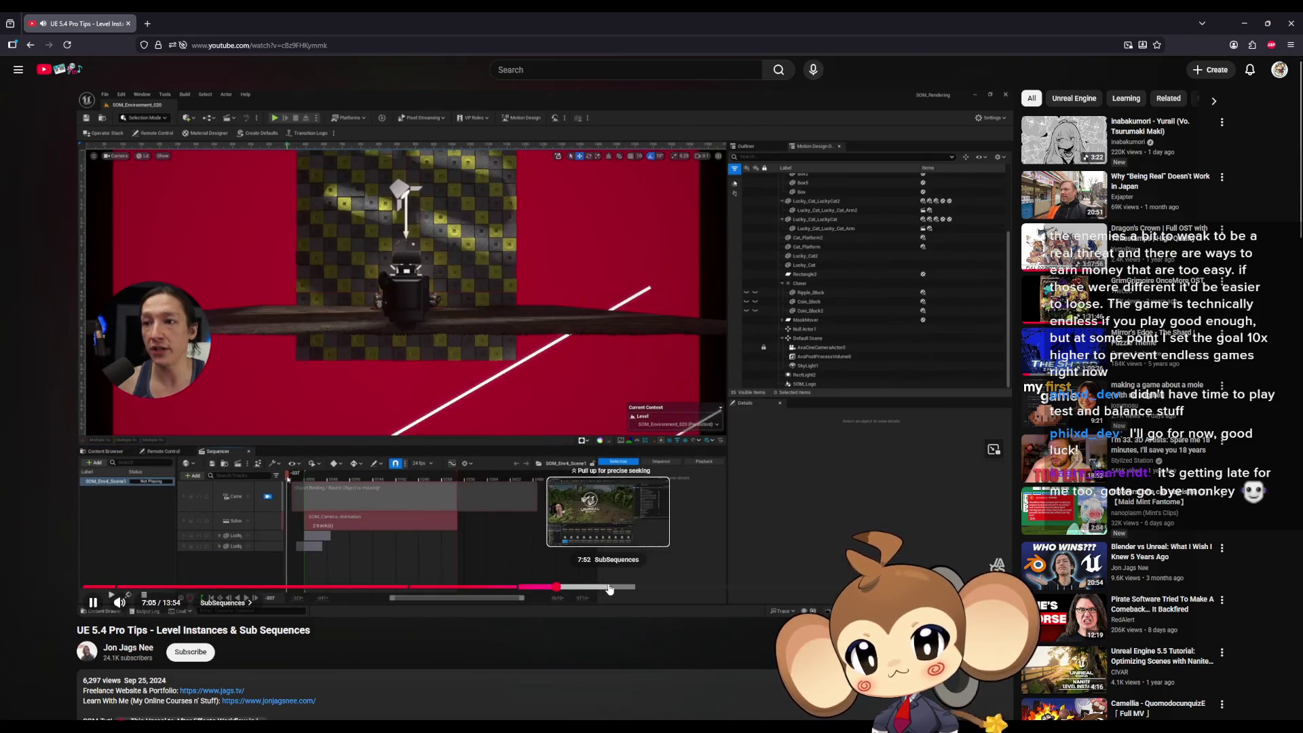
left_click(609, 588)
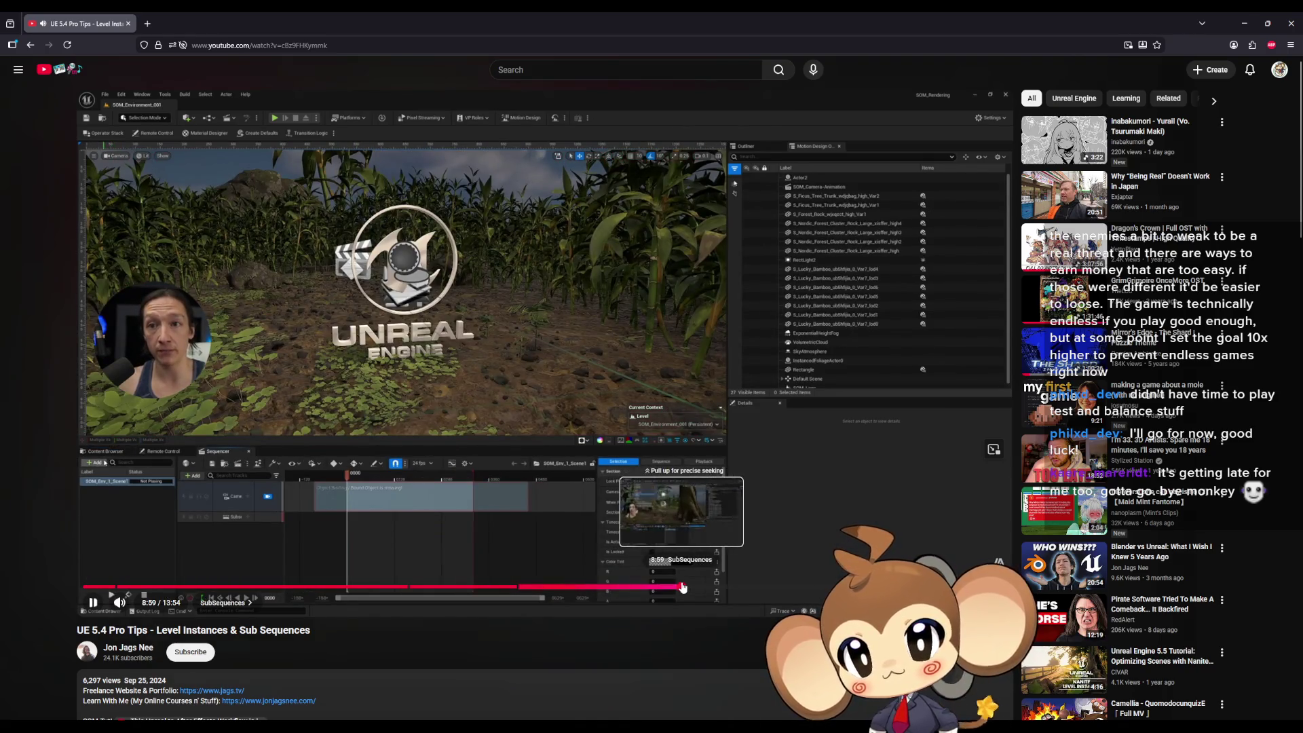
left_click(682, 588)
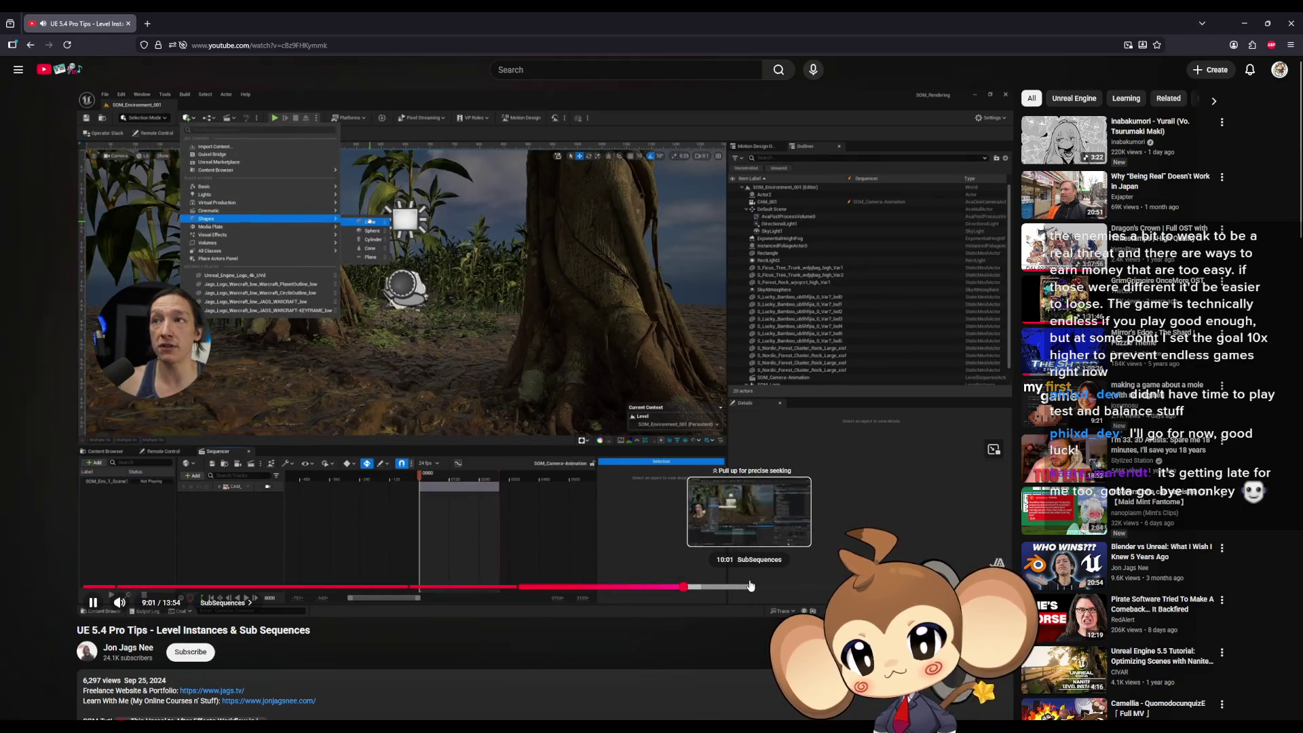
left_click(751, 588)
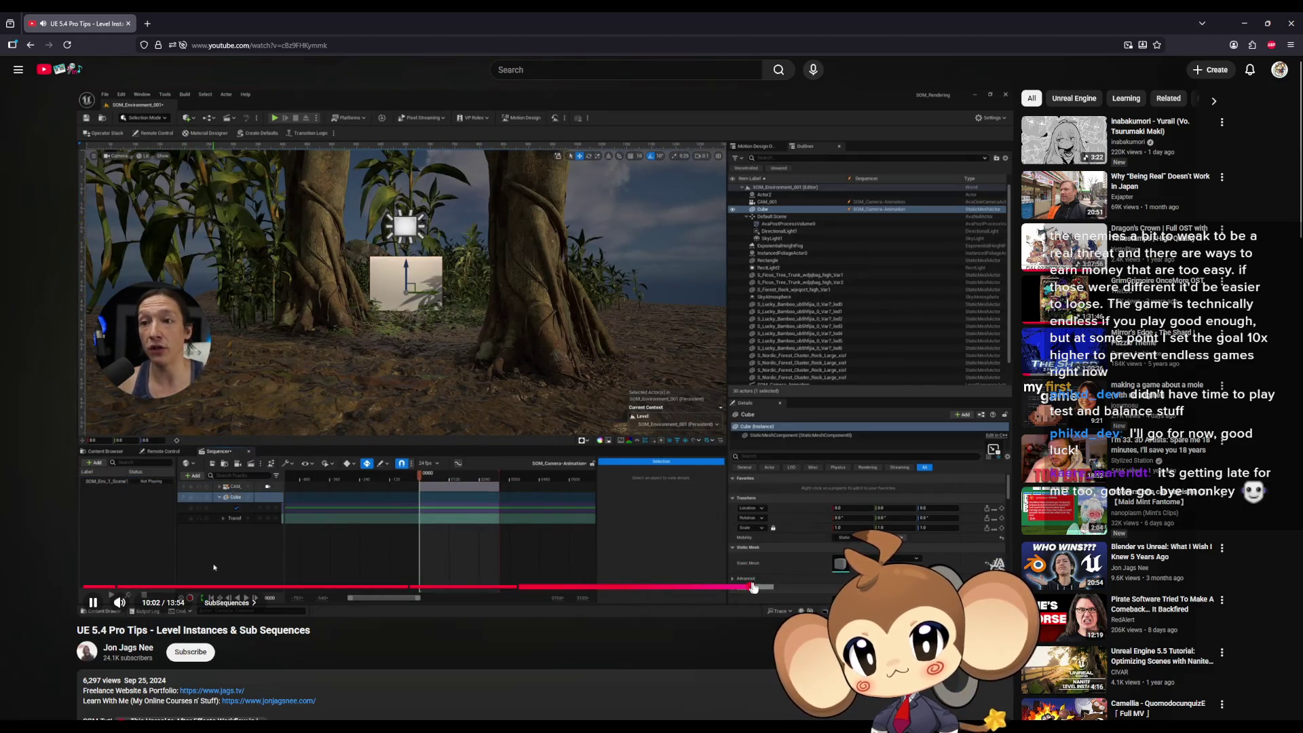
left_click(802, 588)
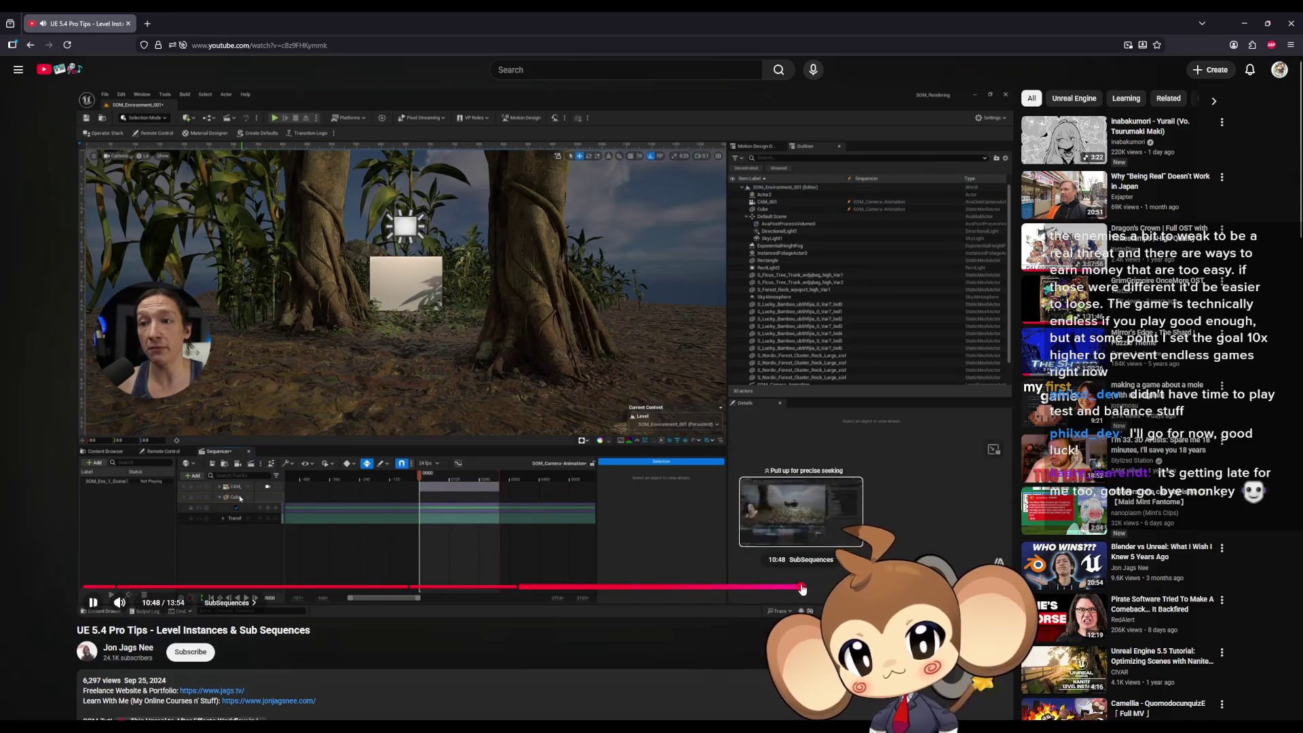
left_click(864, 587)
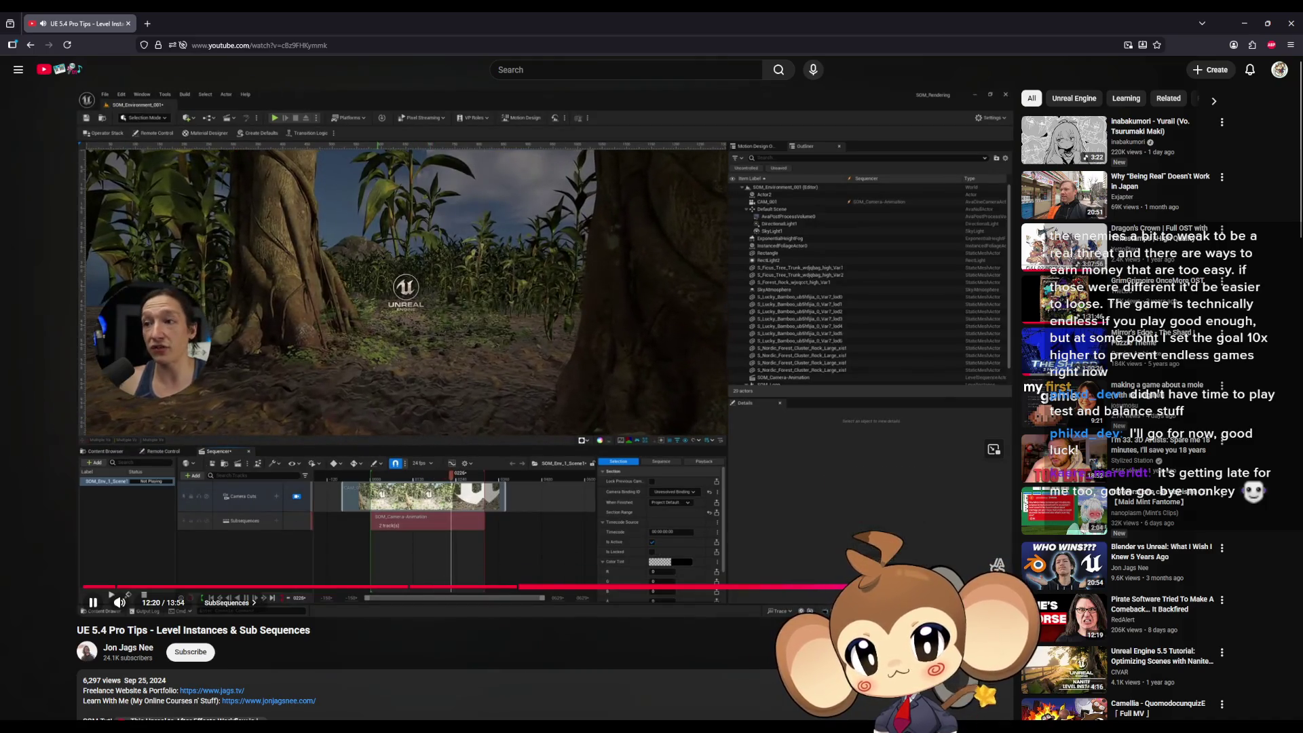
left_click(904, 588)
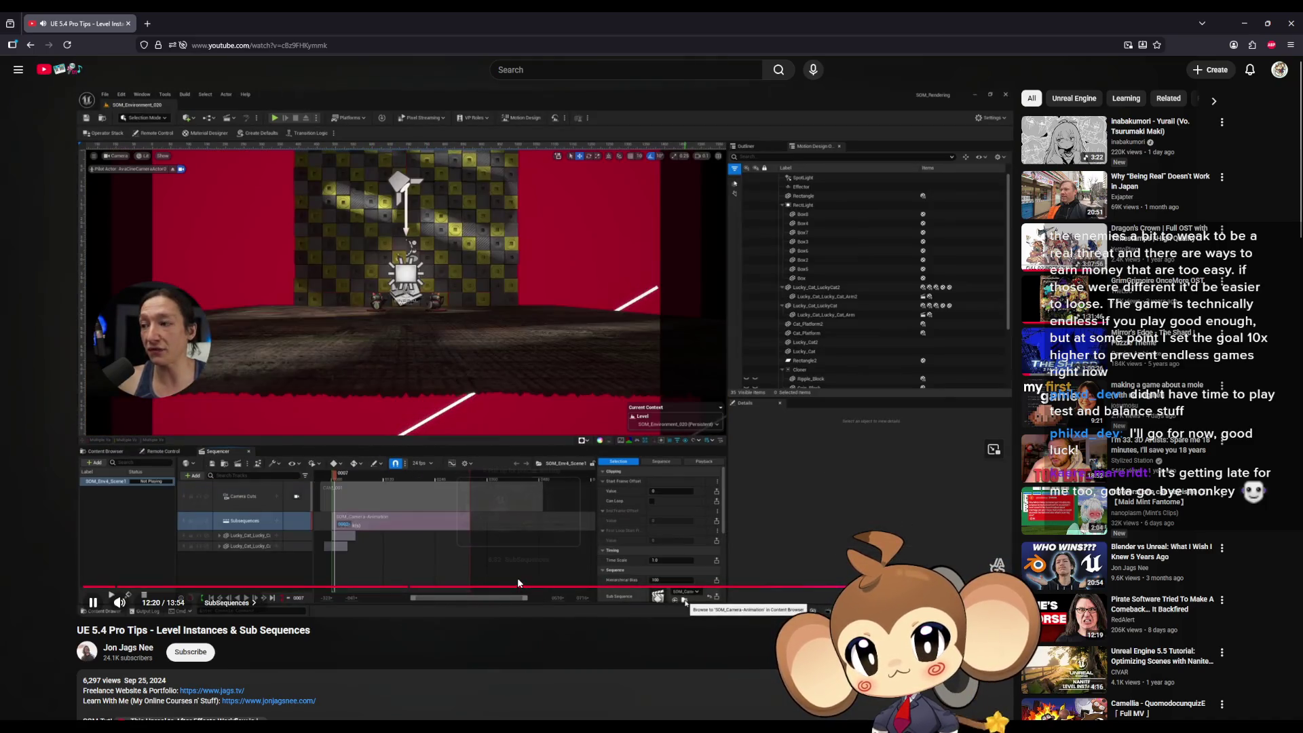
left_click(414, 430)
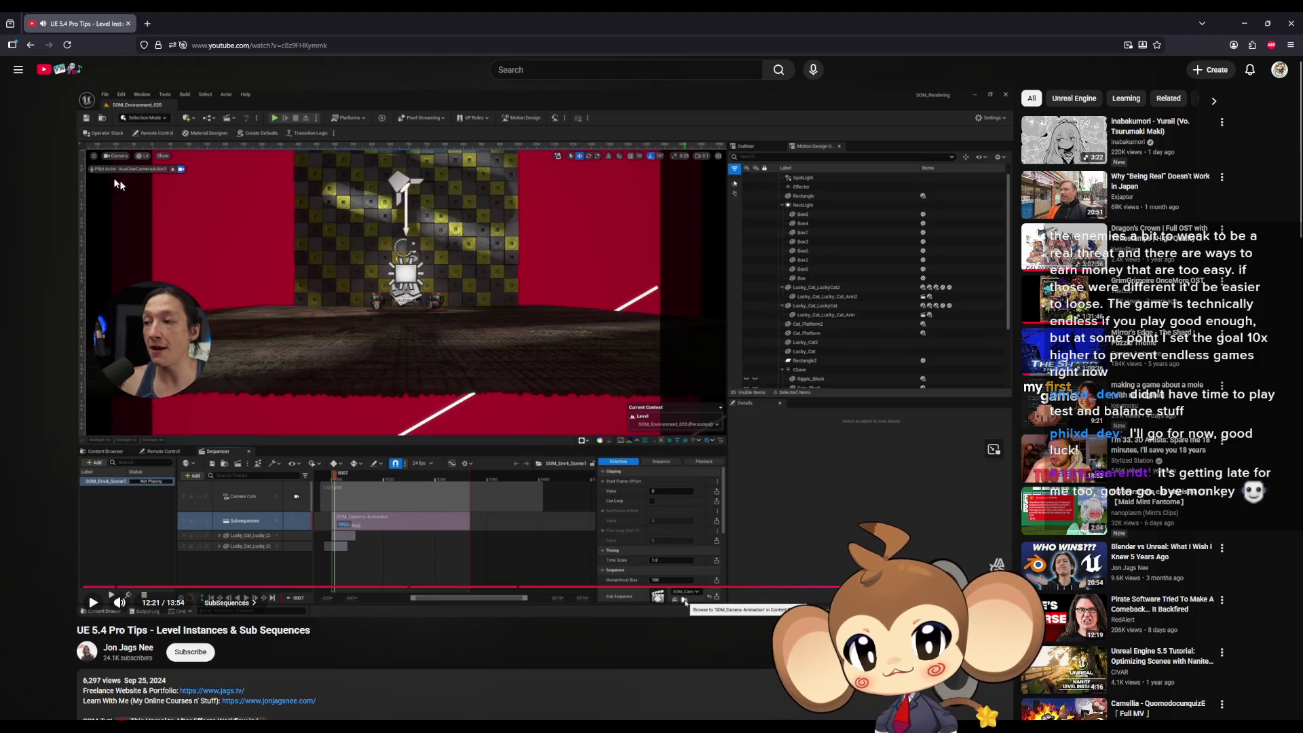
key("alt+Tab")
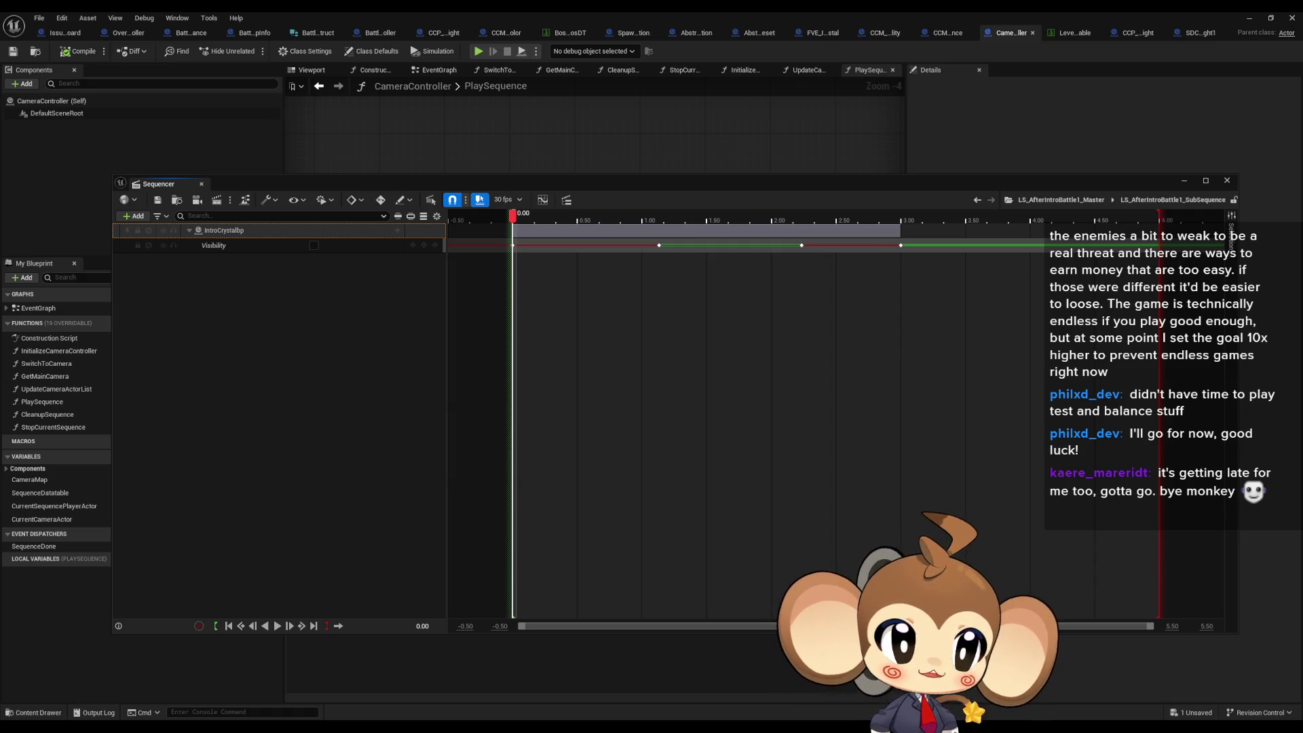
- Bring the CameraController blueprint editor in front of the floating Sequencer window
left_click(543, 11)
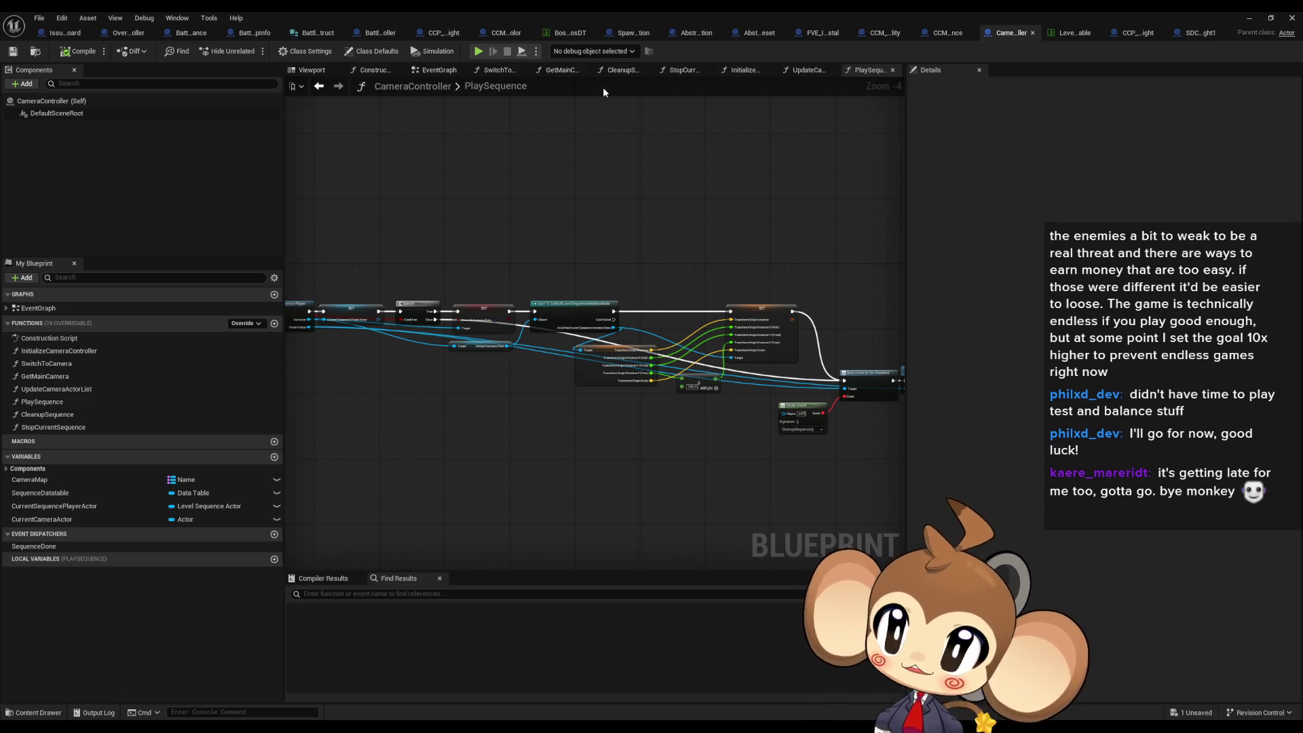
- Minimize the Blueprint and Sequencer windows and open the Content/Maps folder
left_click(1246, 16)
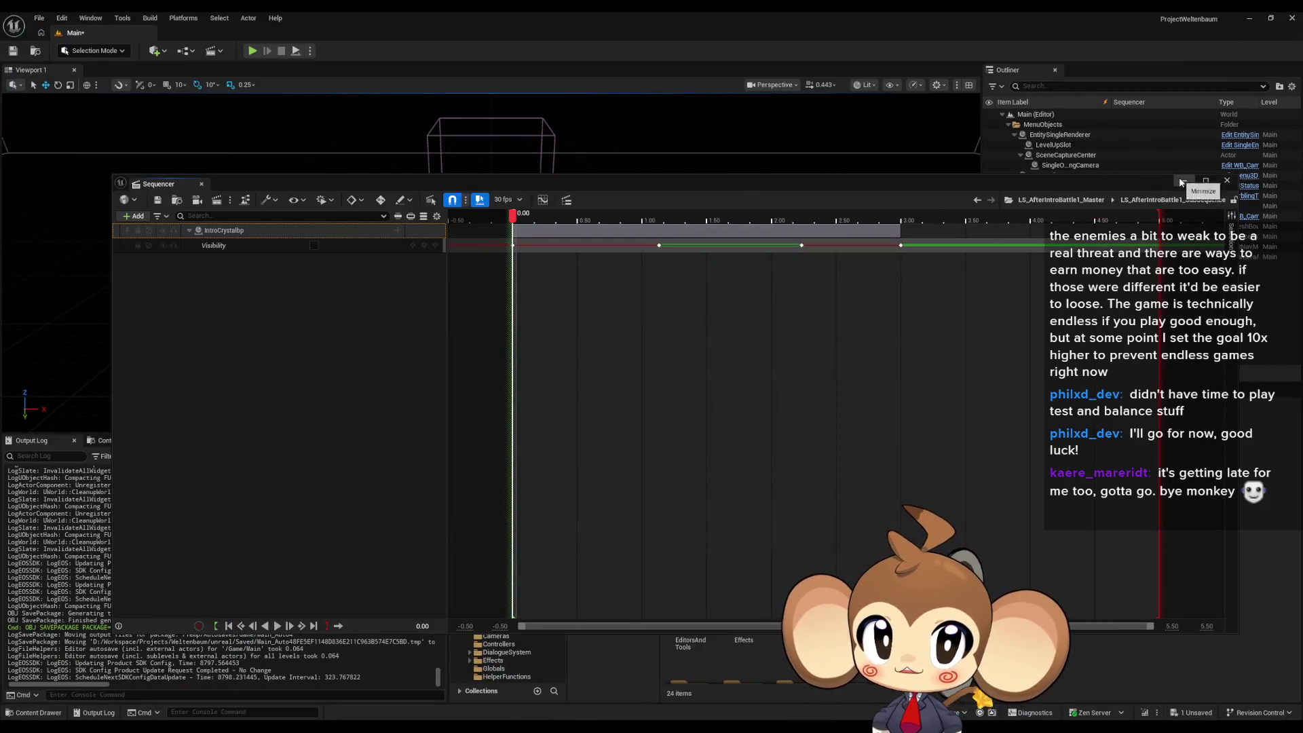
left_click(1181, 181)
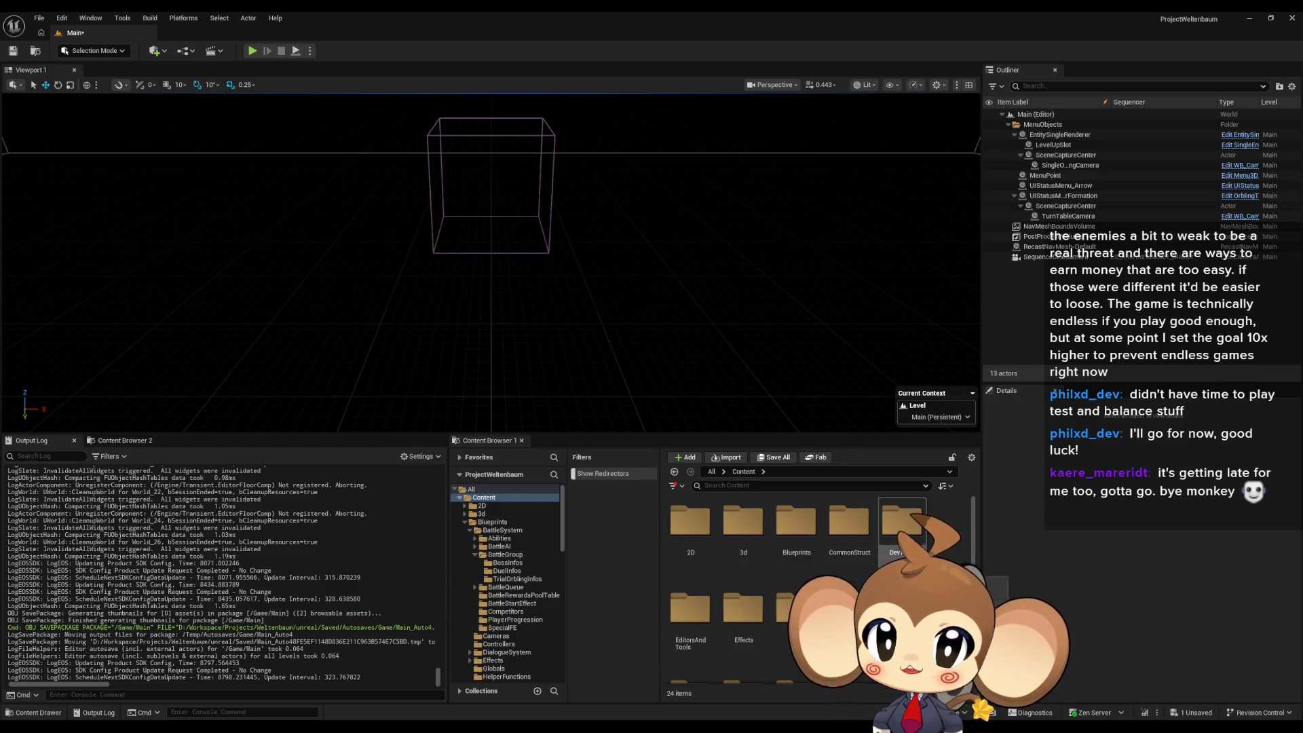
scroll(841, 530, "down", 2)
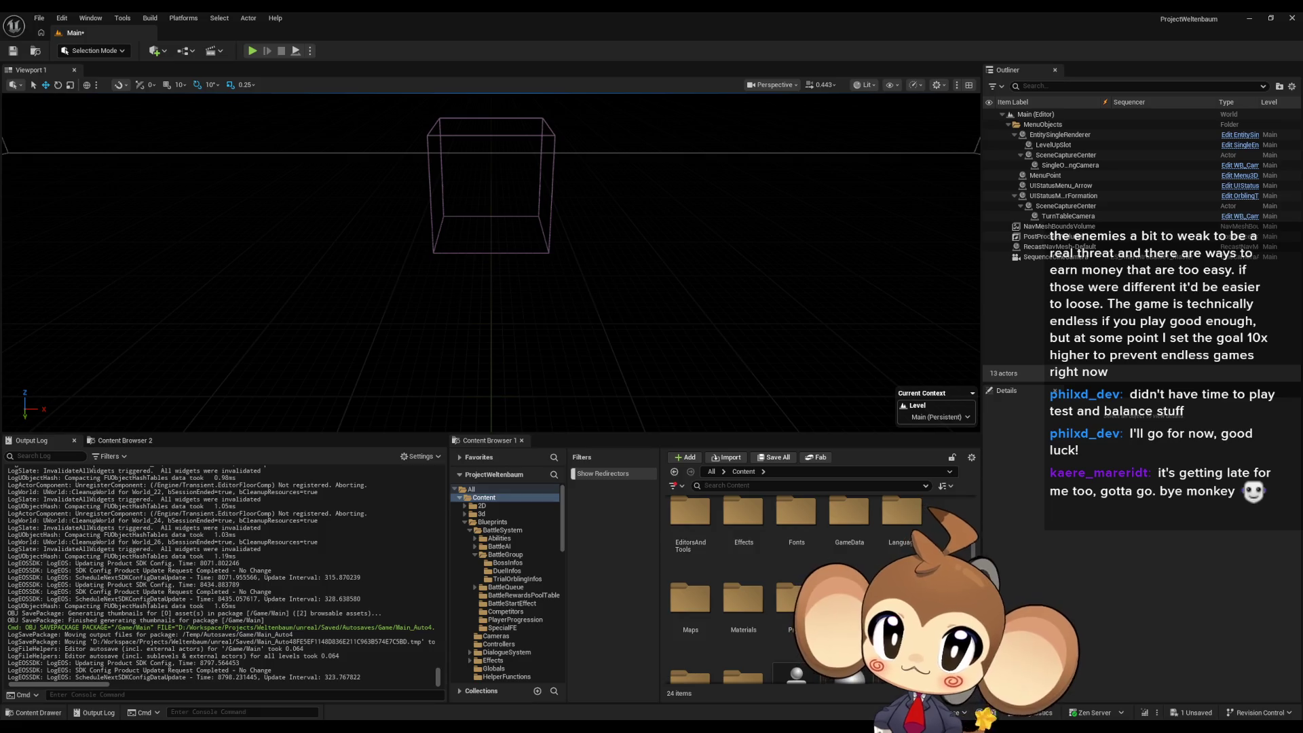
scroll(894, 578, "down", 2)
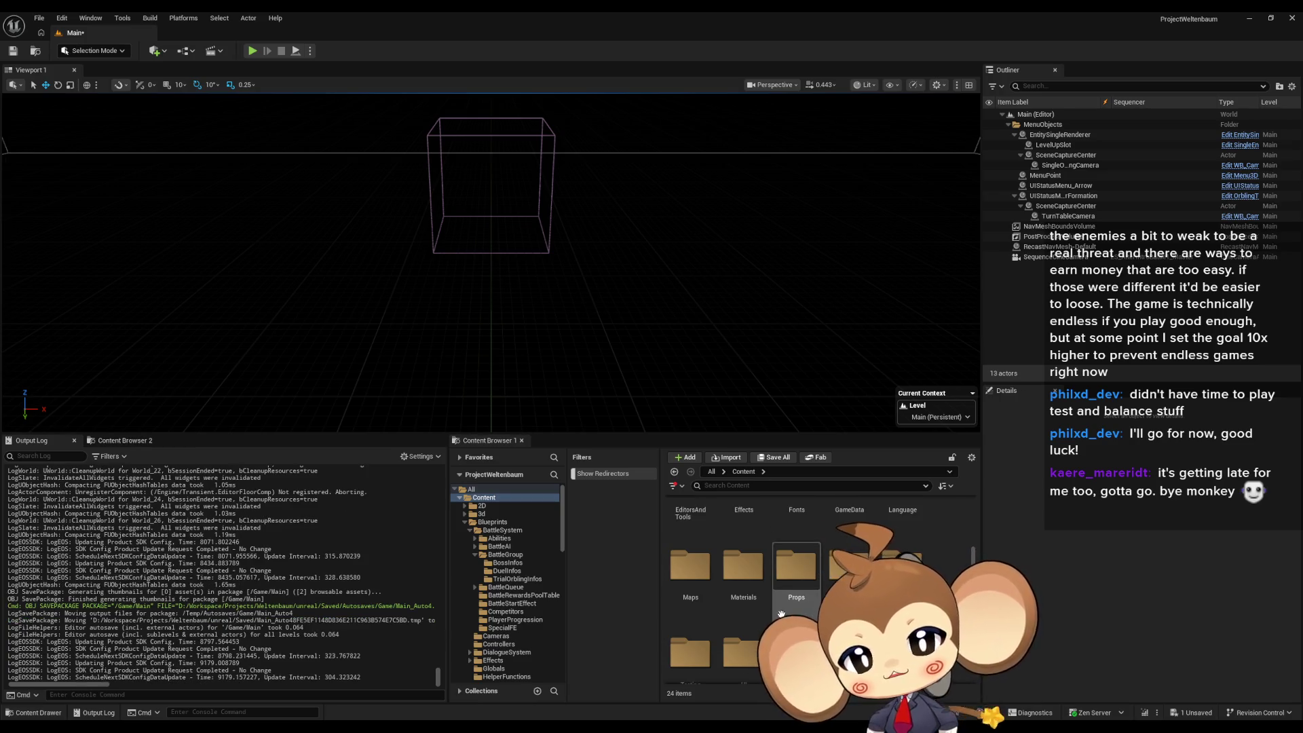
double_click(690, 590)
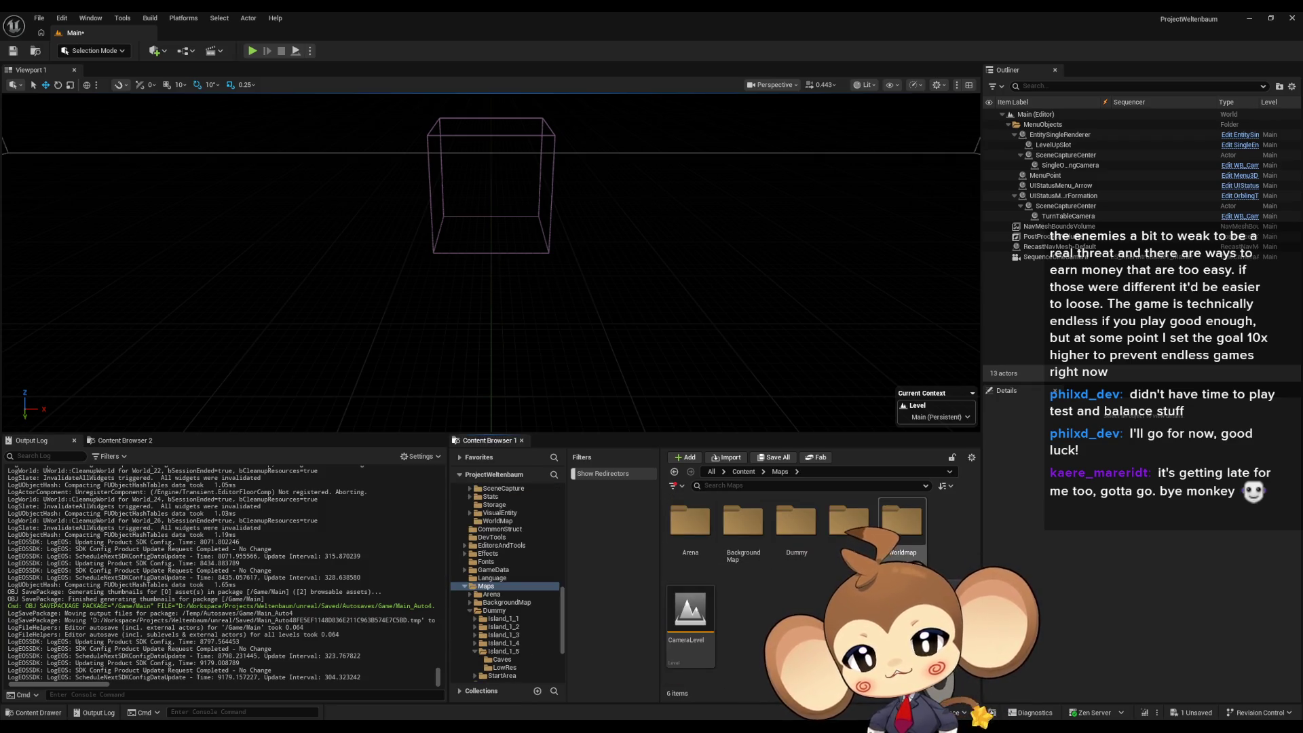
- Open VoidLevel from Maps > Intro, saving the Main level when prompted
double_click(848, 526)
double_click(848, 526)
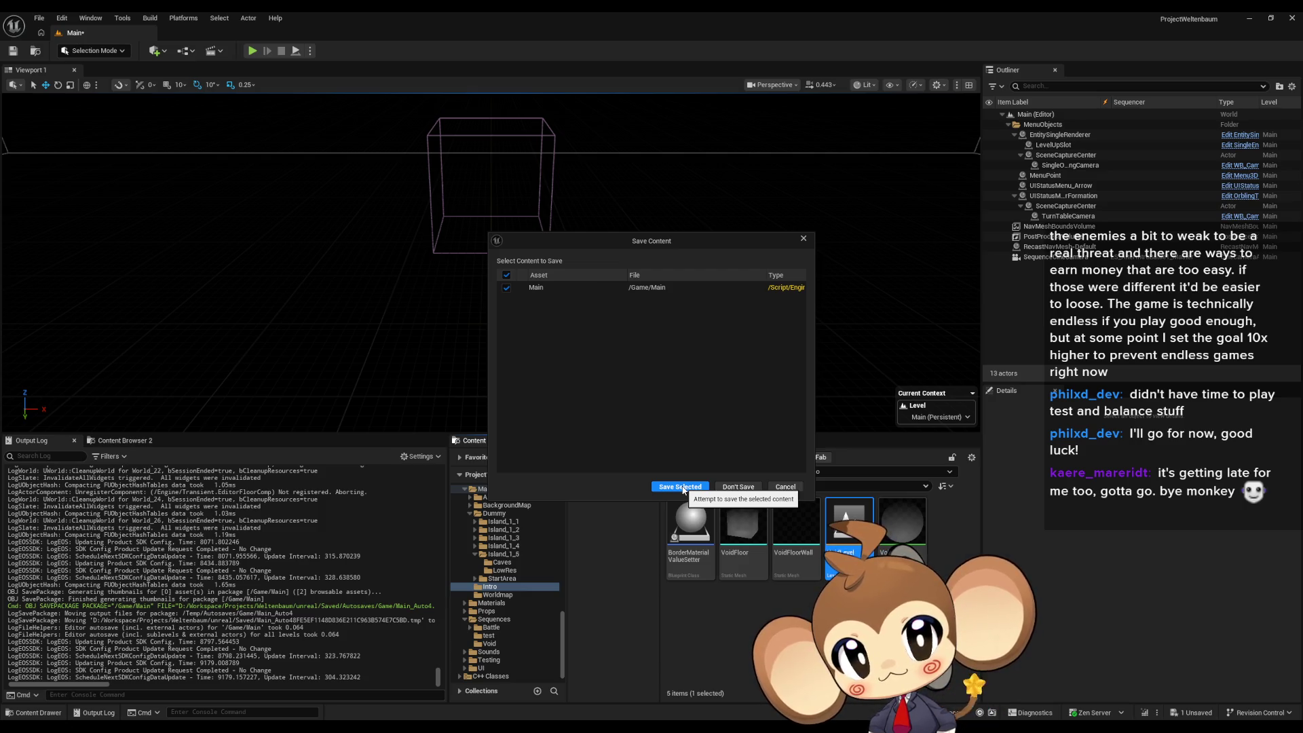
left_click(738, 487)
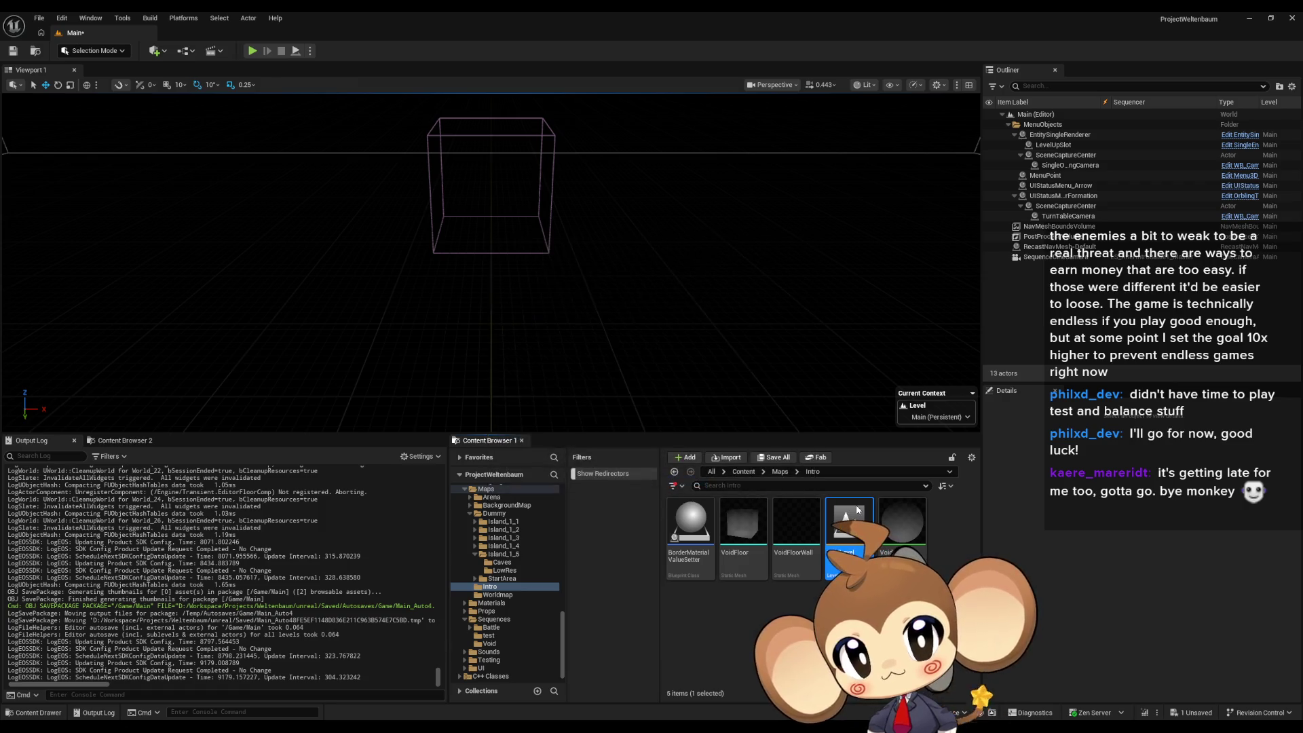
- Place LS_AfterIntroBattle1_SubSequence from Sequences > Void into VoidLevel at the origin
left_click(744, 471)
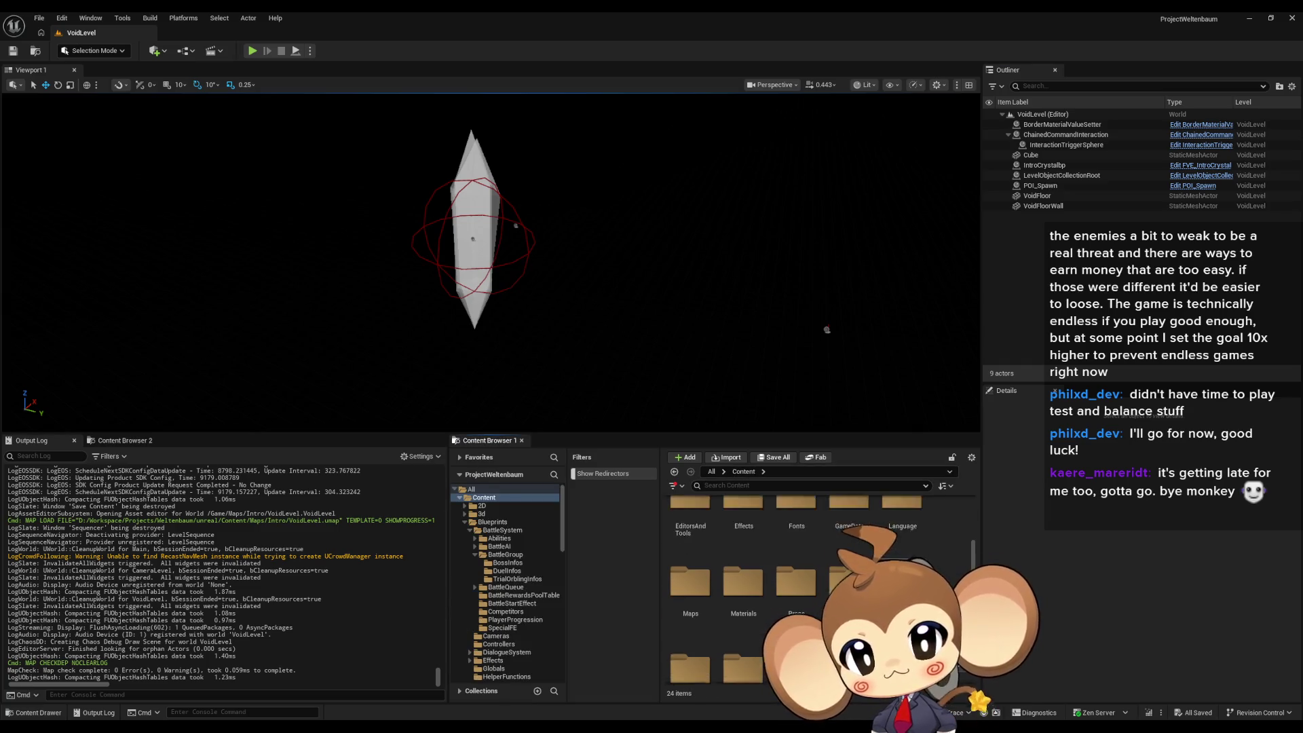
double_click(809, 591)
double_click(796, 526)
left_click(759, 533)
left_click_drag(771, 531, 693, 351)
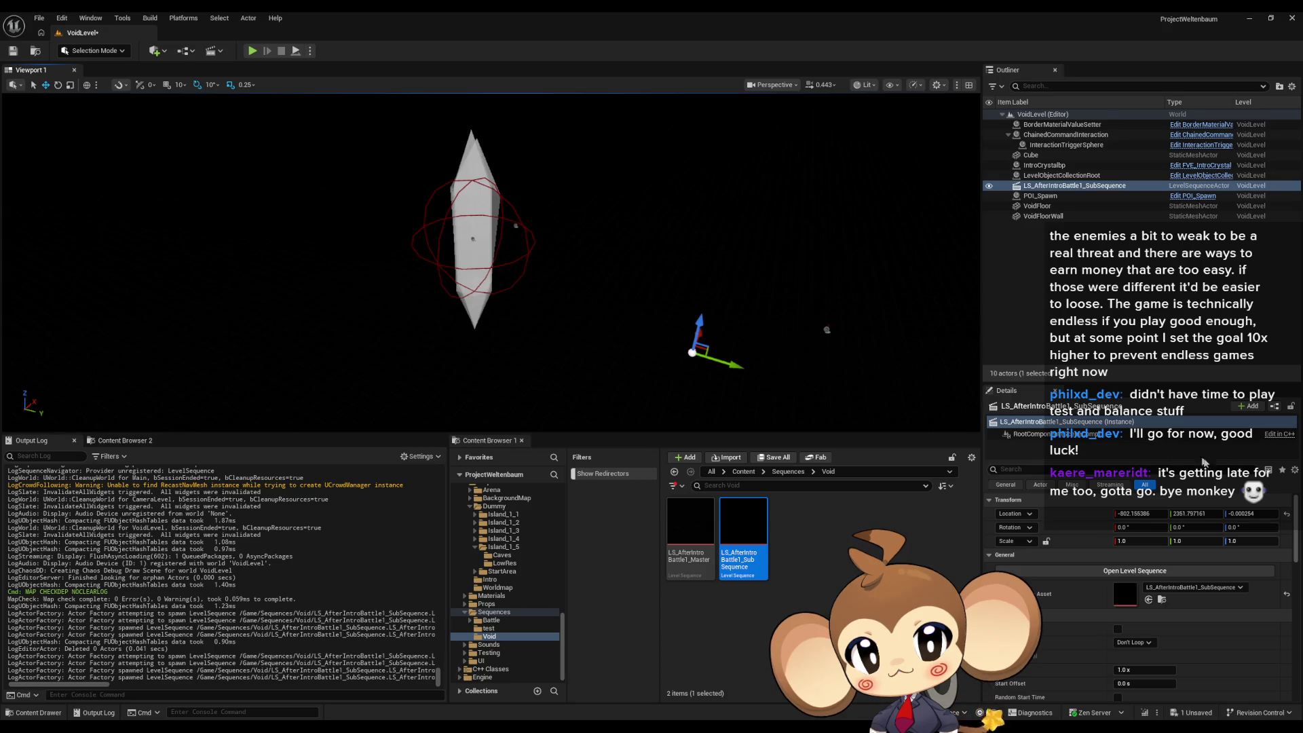
left_click(1288, 515)
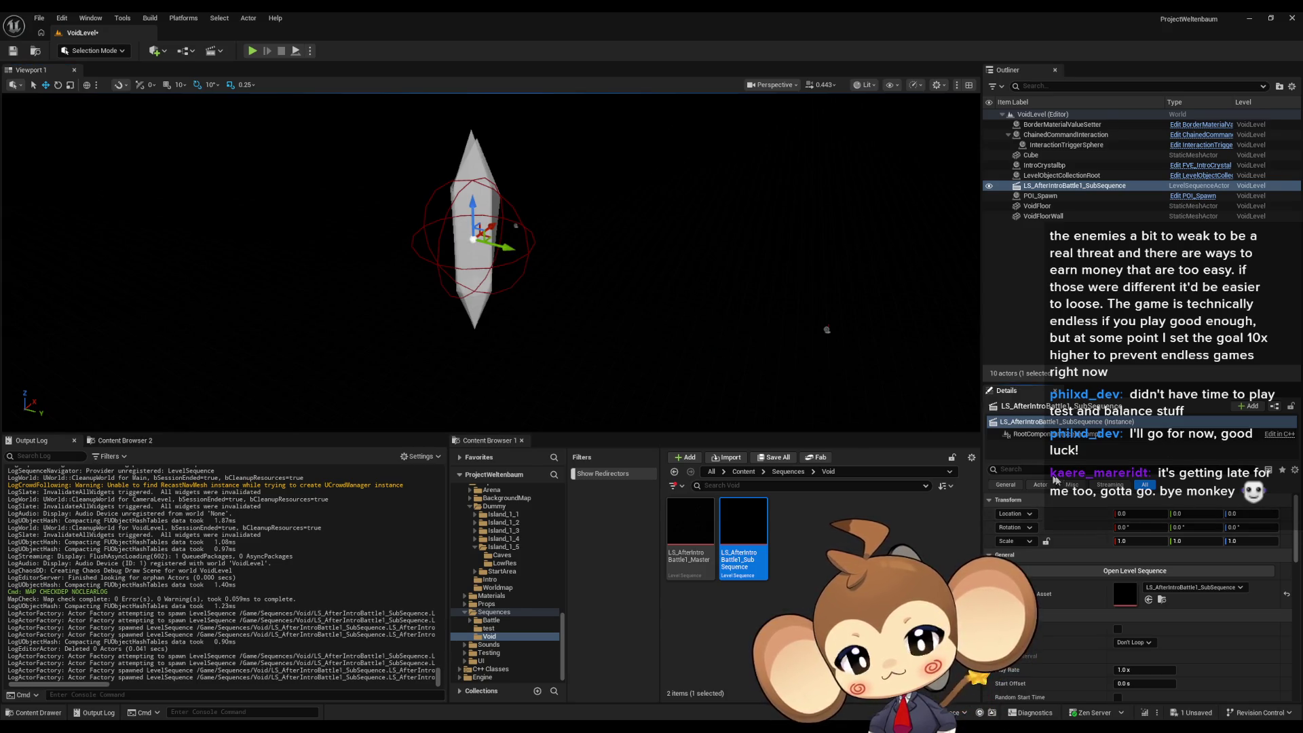
scroll(1207, 618, "down", 2)
scroll(1207, 613, "down", 2)
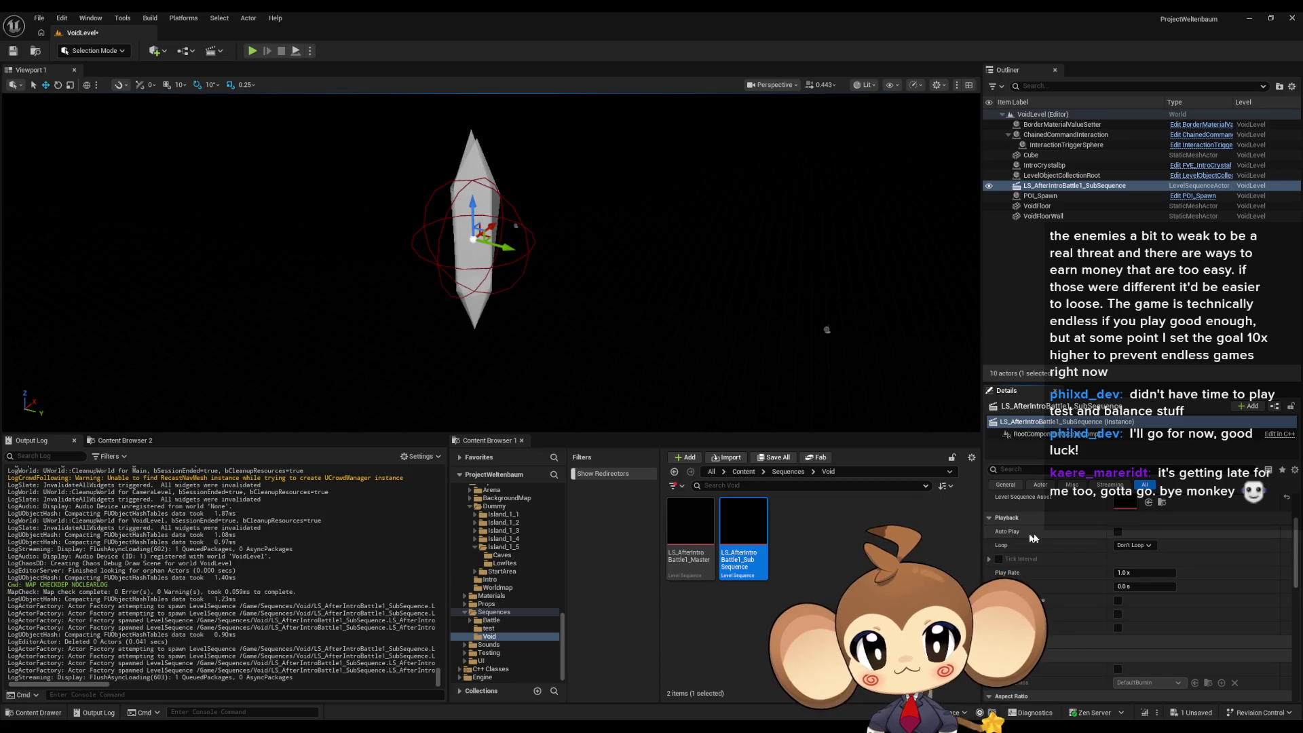
scroll(1057, 539, "up", 4)
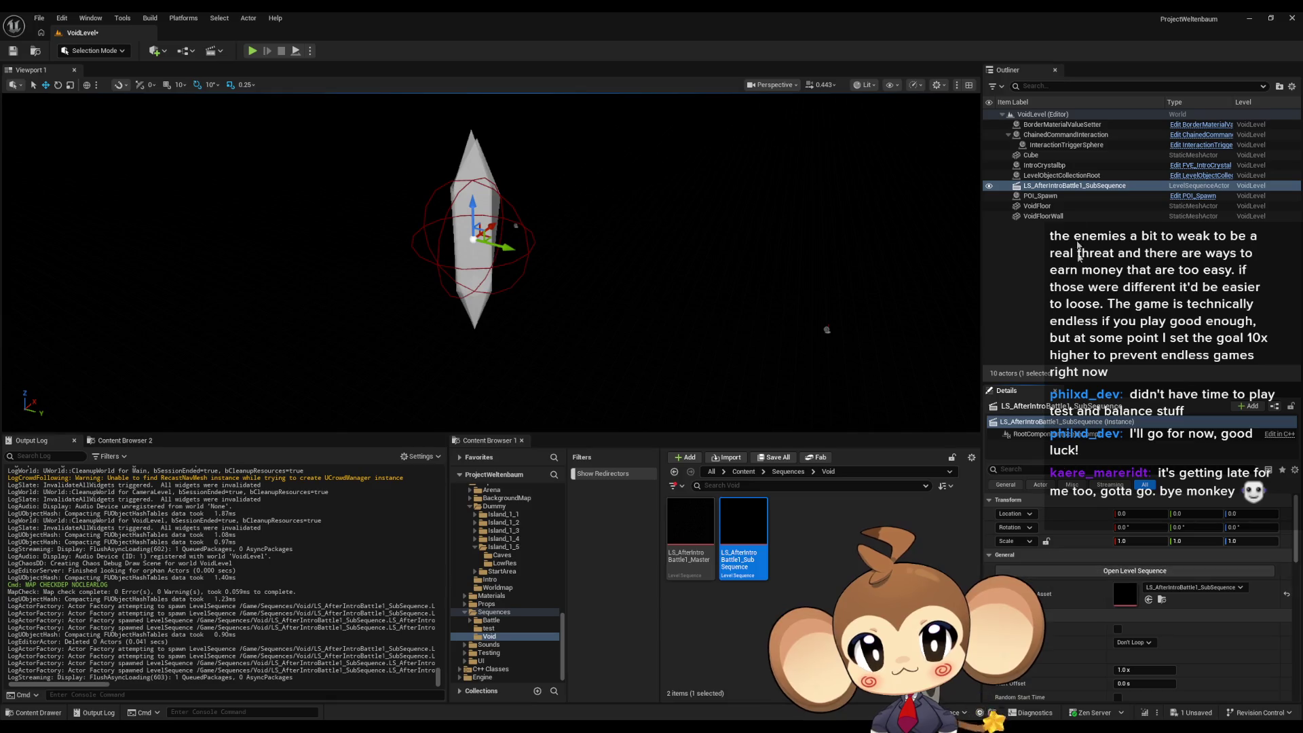
- Enable Auto Play on the LS_AfterIntroBattle1_SubSequence actor and start a play test
left_click(1048, 176)
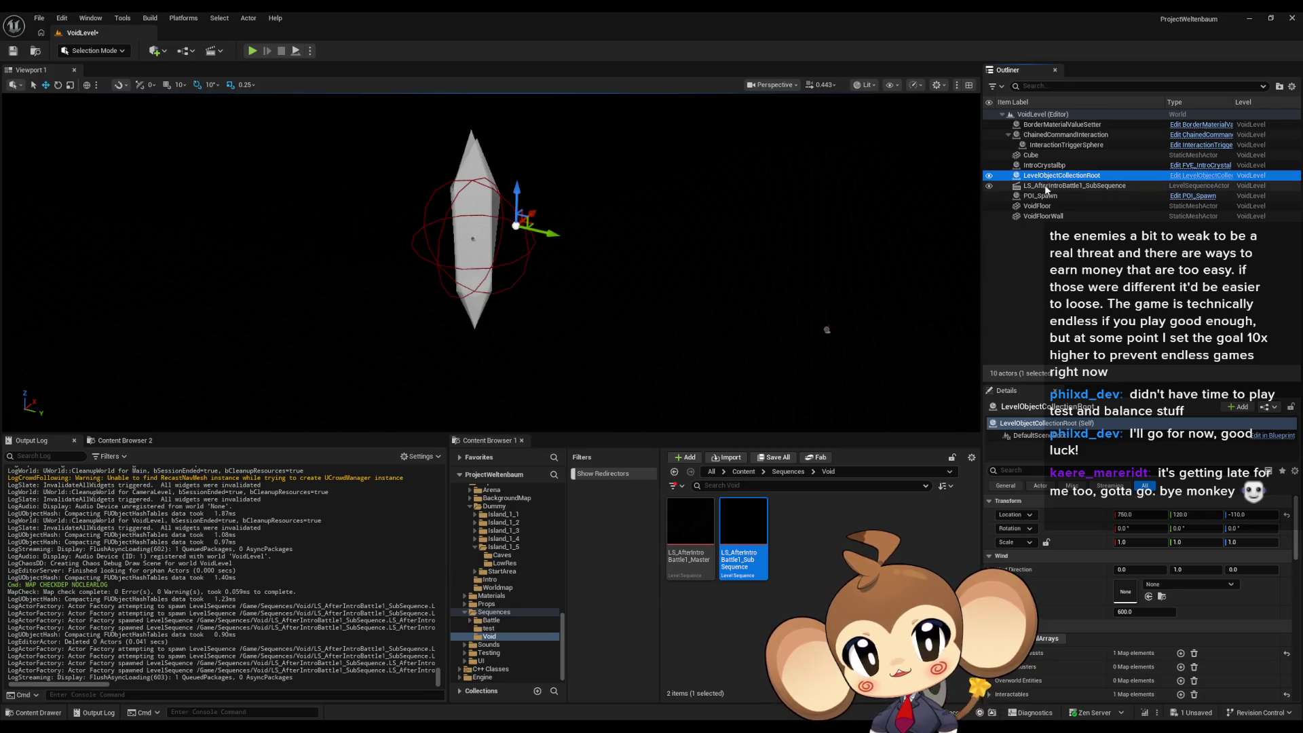
left_click(1046, 187)
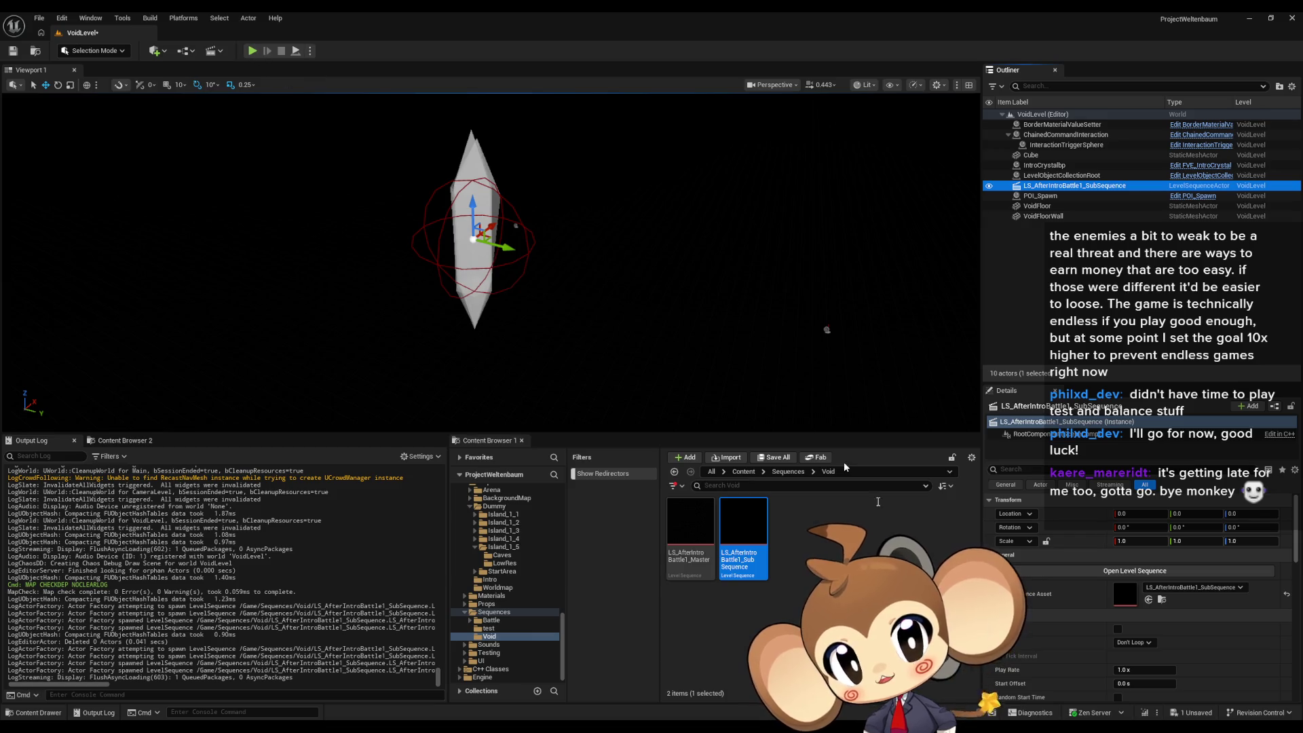
left_click(1118, 629)
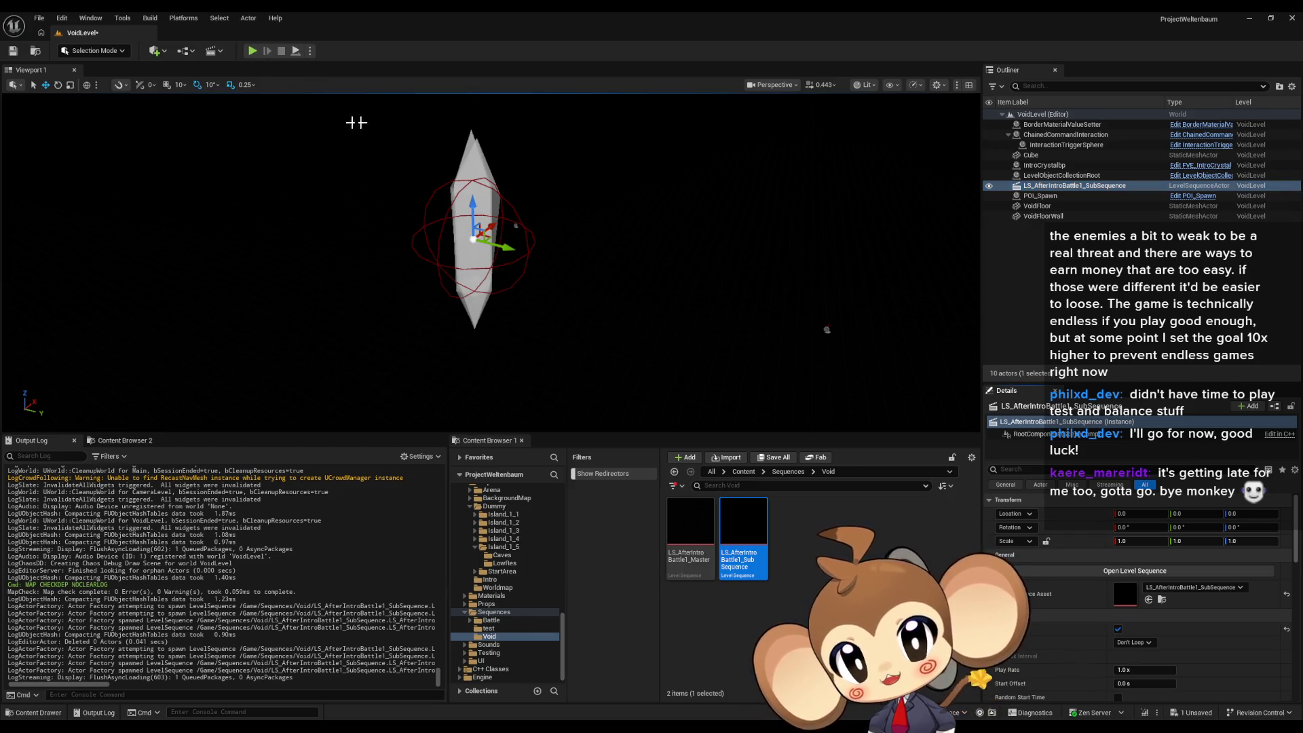
left_click(251, 51)
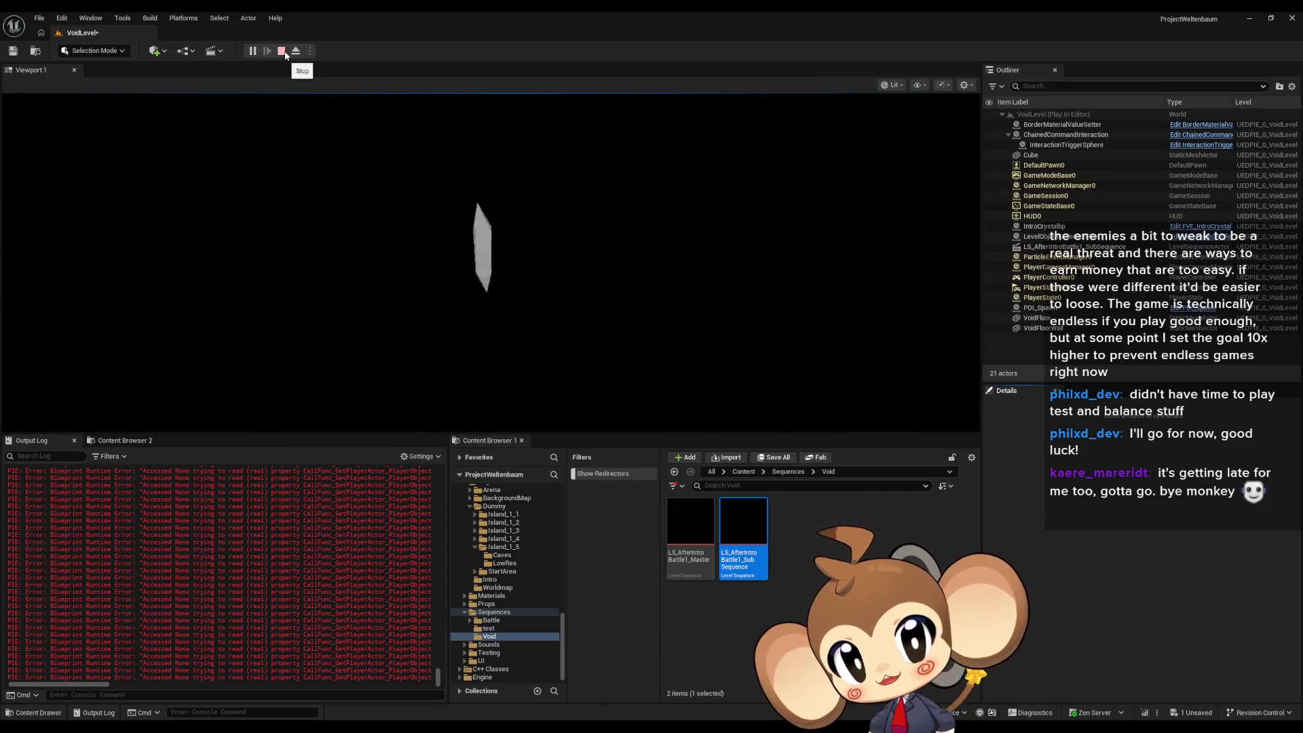
- Stop the play test and delete the LS_AfterIntroBattle1_SubSequence actor from VoidLevel
left_click(283, 51)
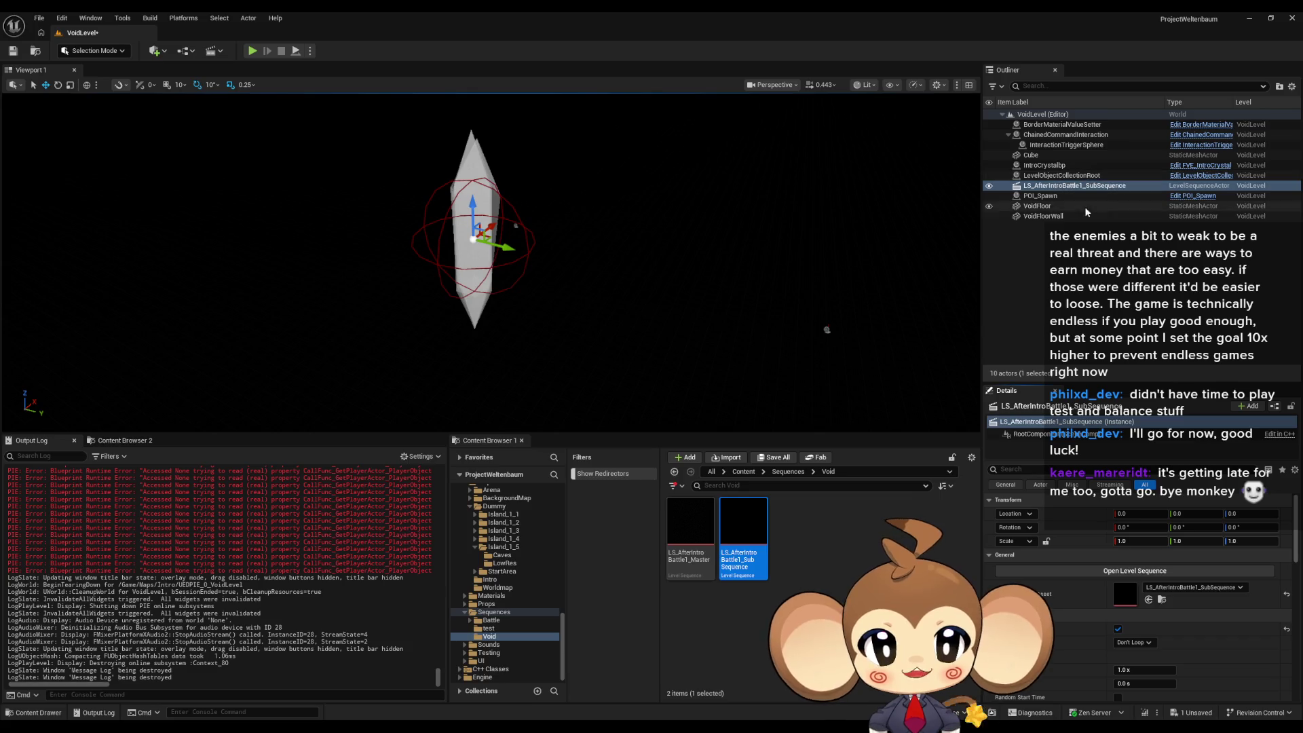
key("Delete")
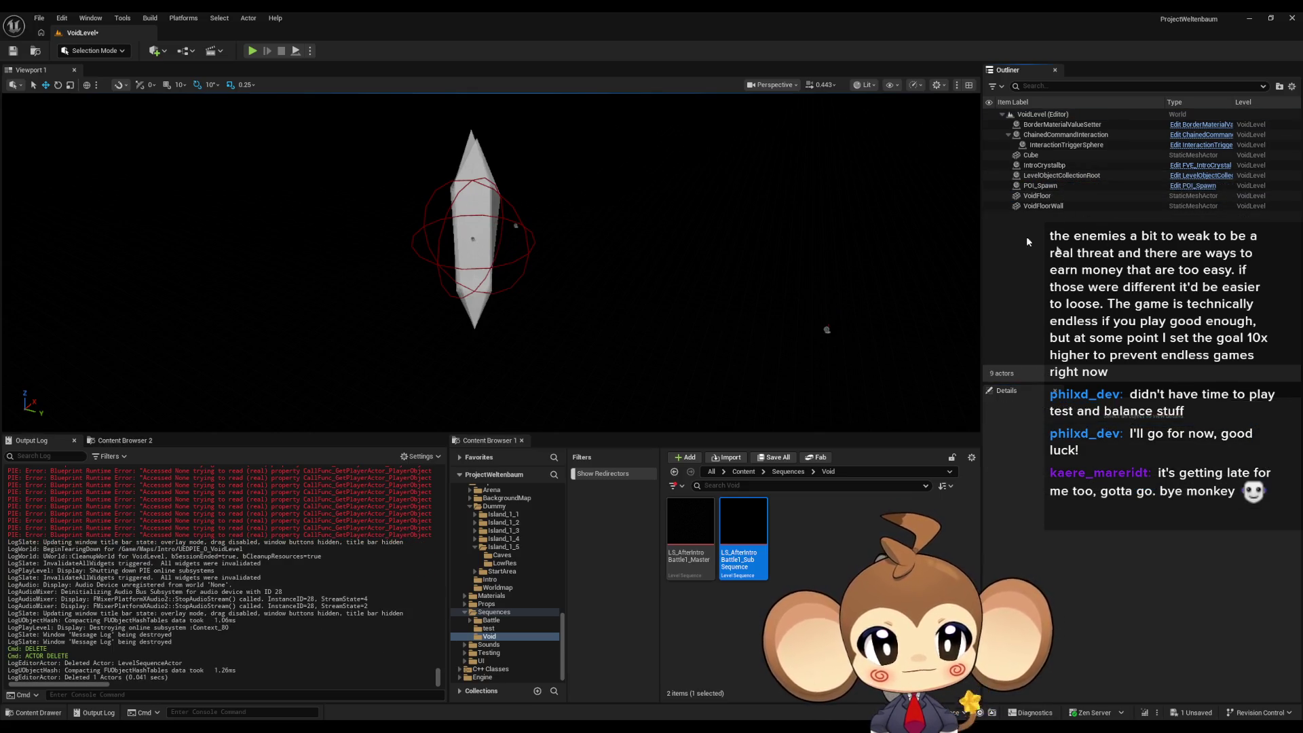
- Save VoidLevel, reopen the Main map, and bring the Blueprint editor back to front
key("ctrl+s")
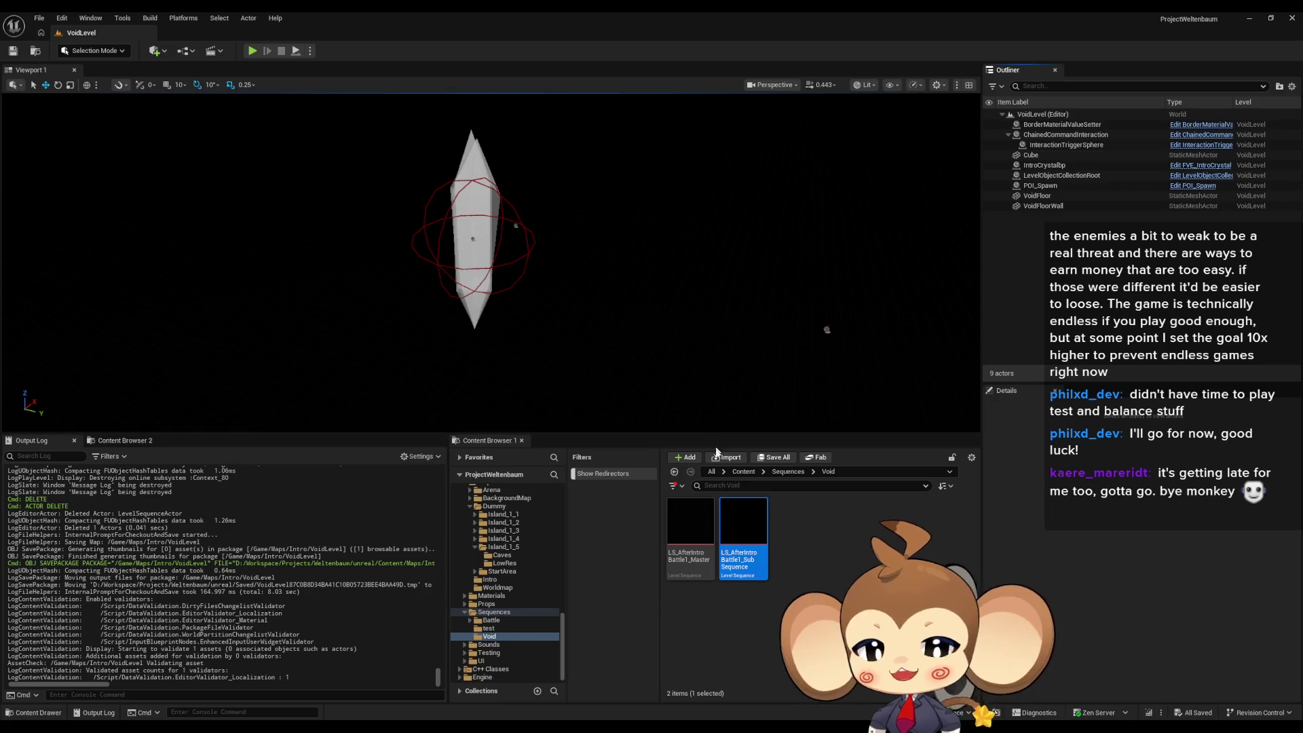
left_click(744, 471)
scroll(815, 576, "down", 2)
double_click(903, 533)
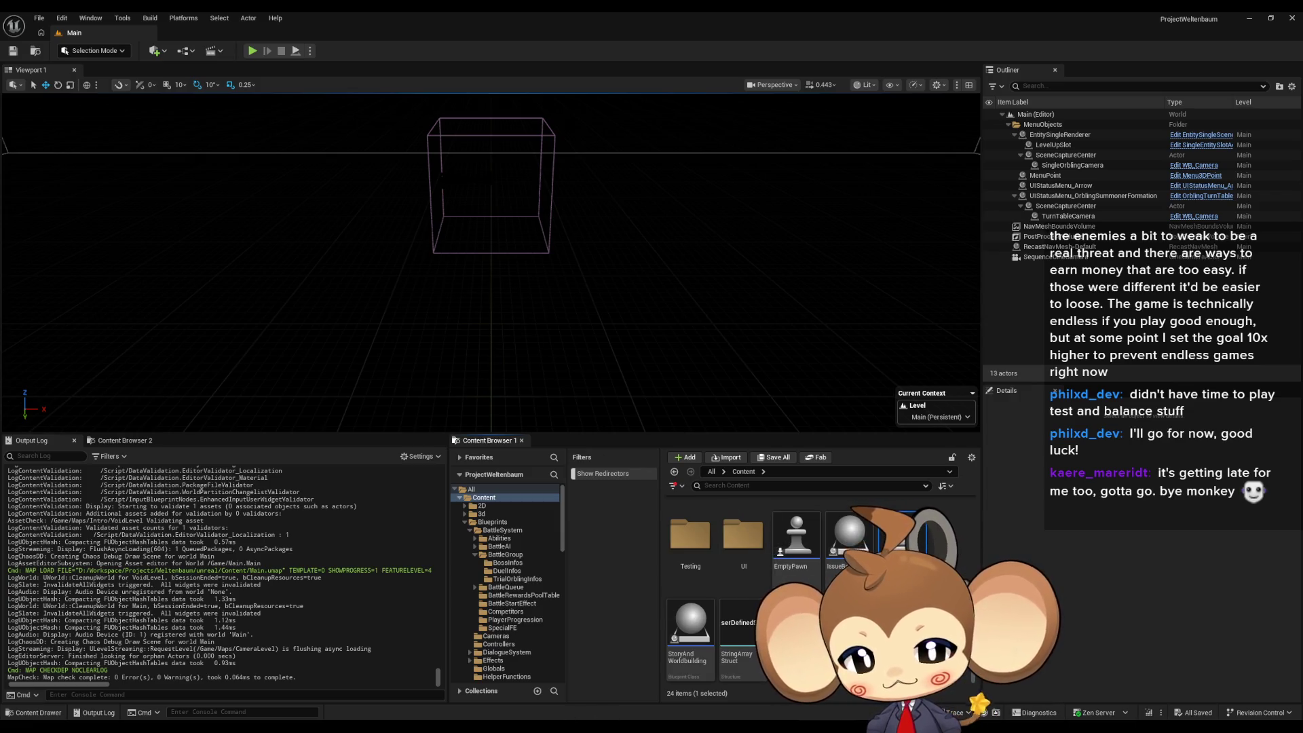
mouse_move(585, 712)
left_click(644, 663)
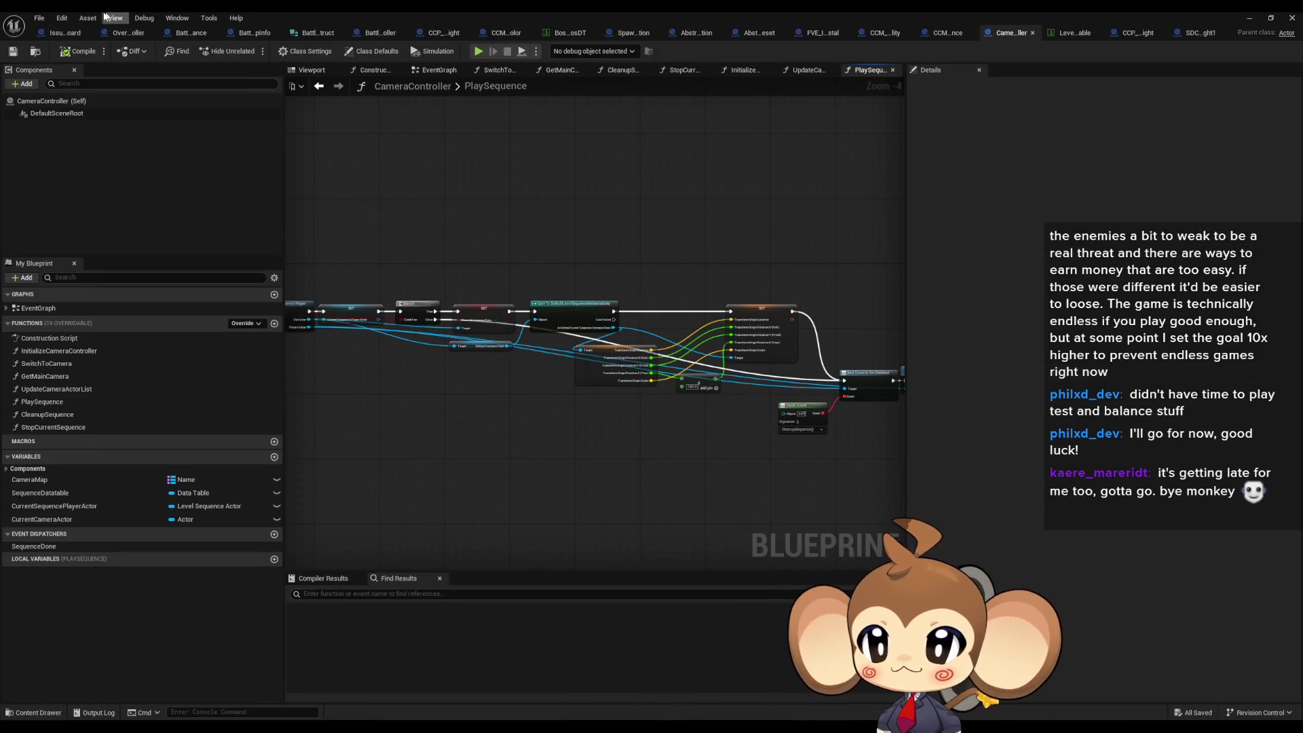
- Add an IssueBoard comment: 'find a way to have levelsequences refrence spawned level instances'
left_click(65, 34)
key("c")
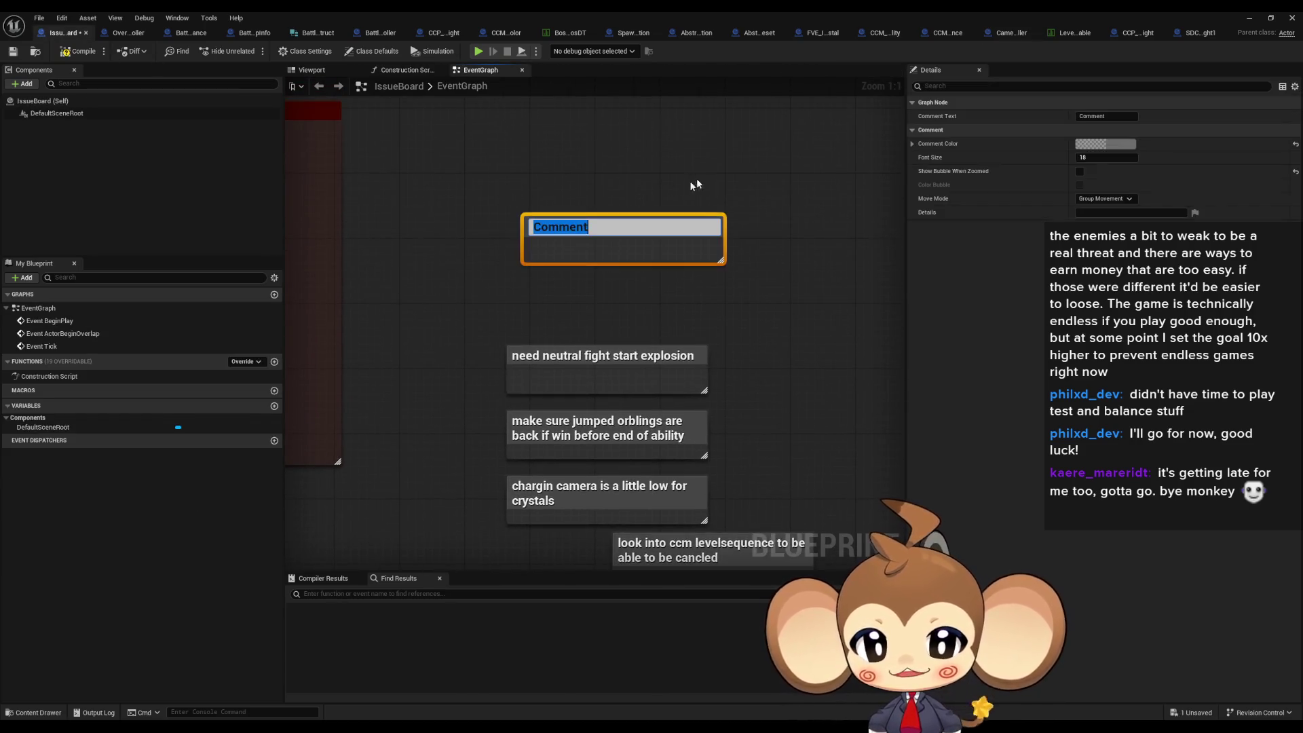
type("find a way")
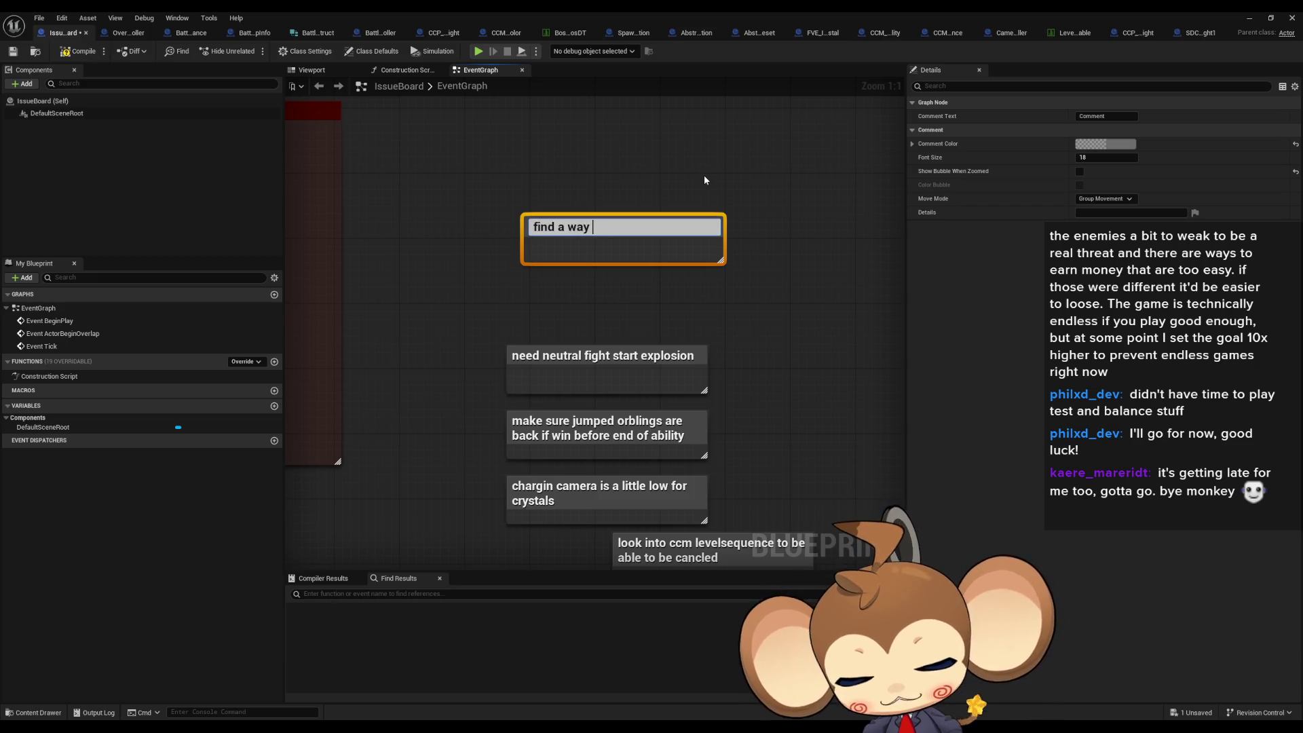
type(" to ")
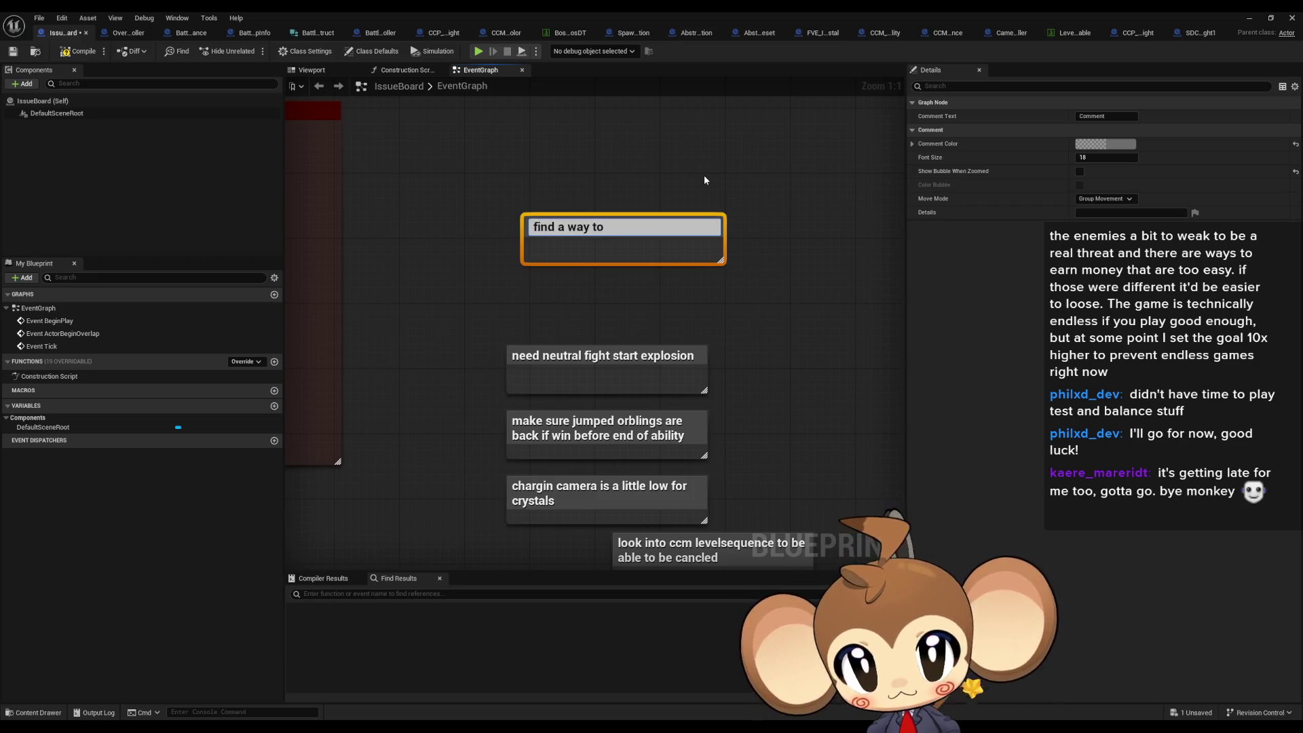
type("have")
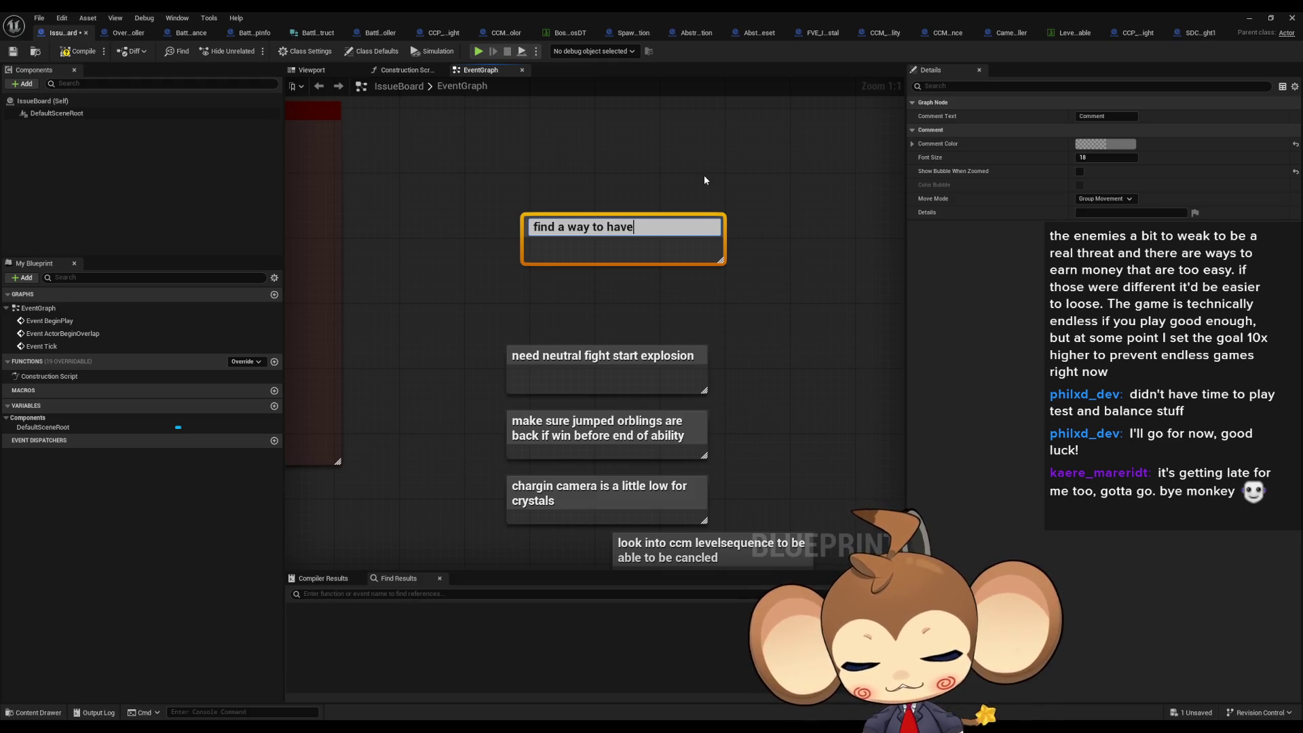
type(" levelseq")
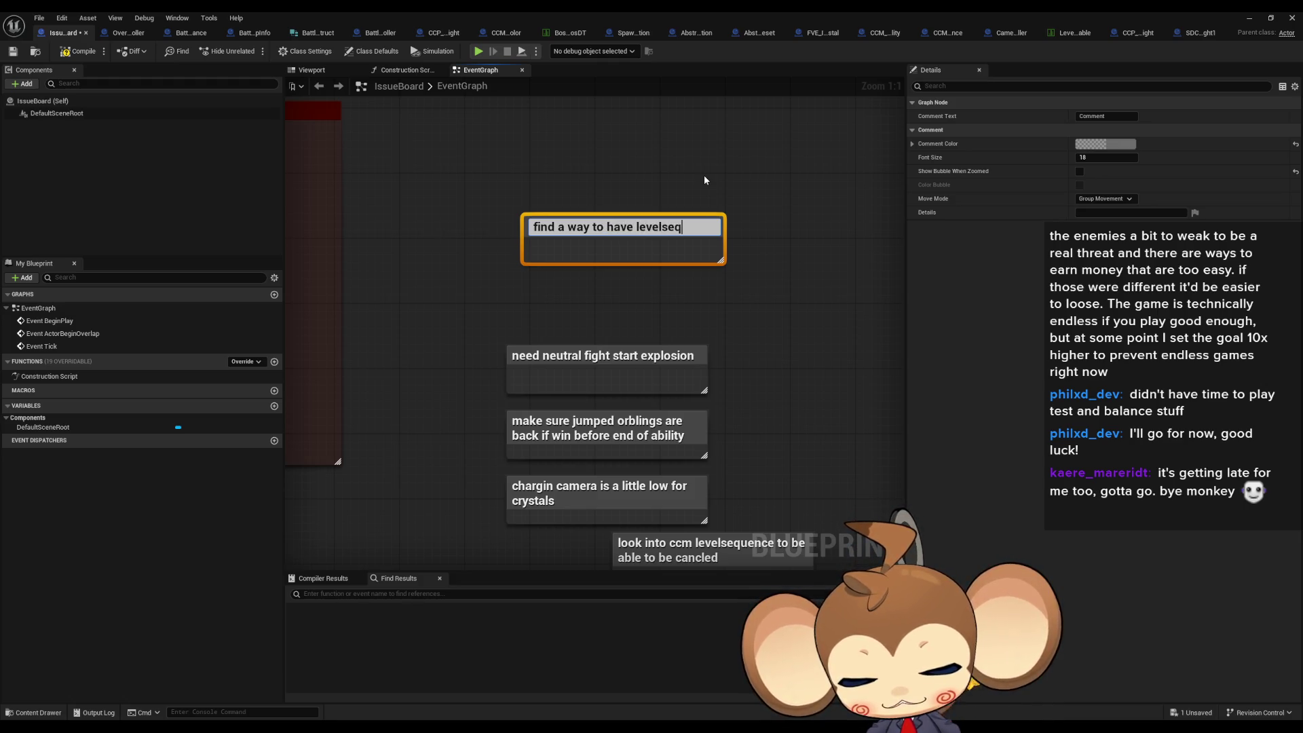
type("uences refre")
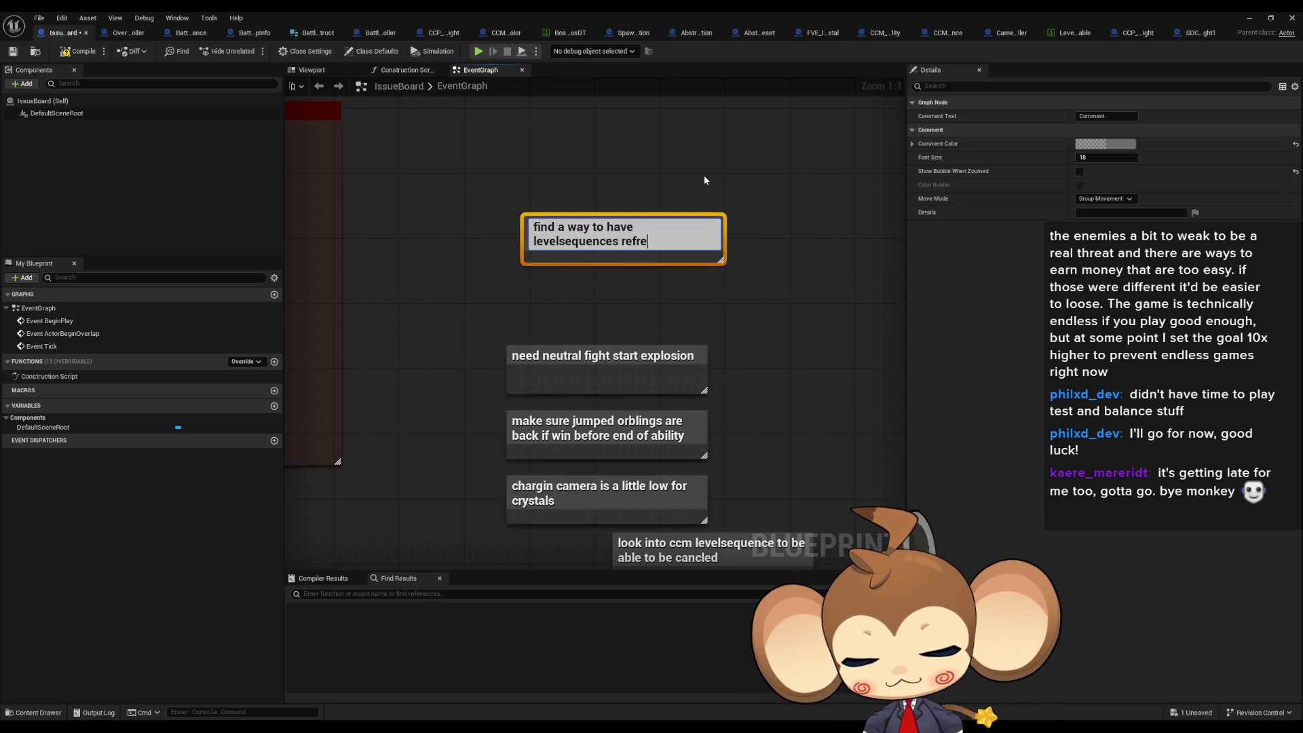
type("nce subleveld")
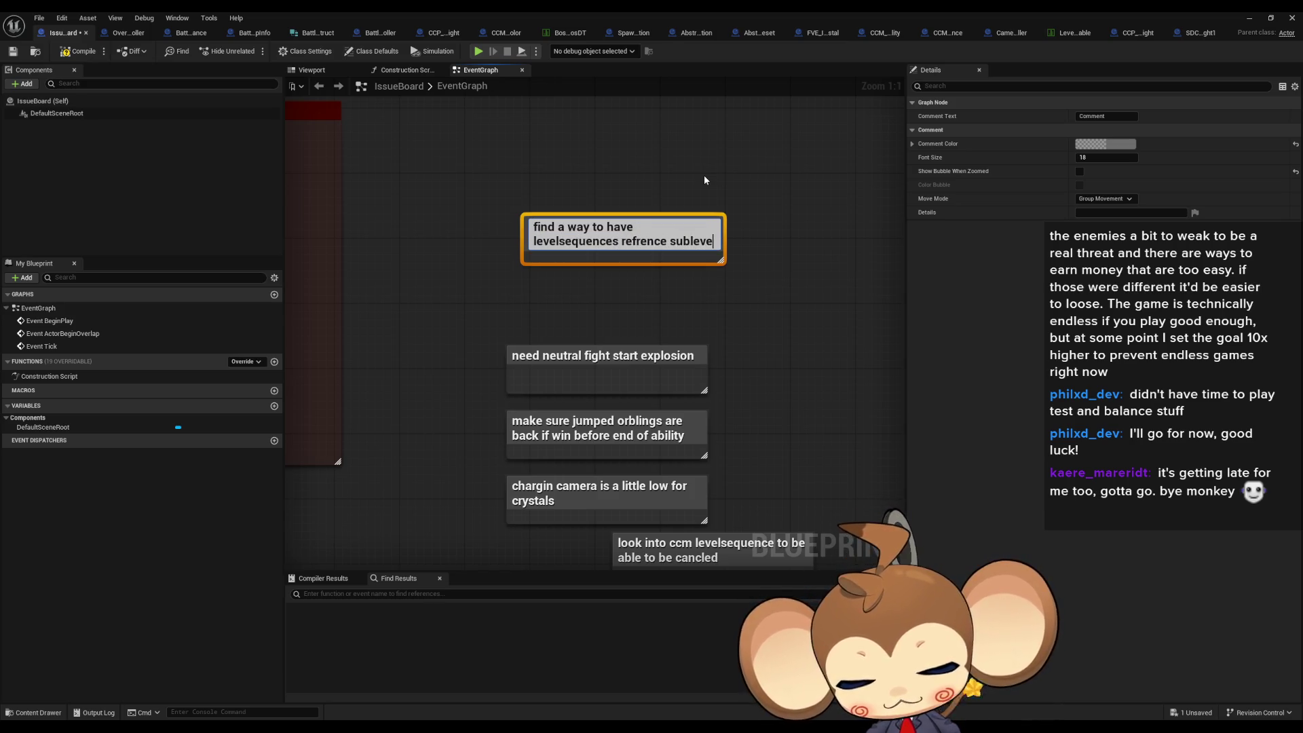
key("BackSpace")
type("s")
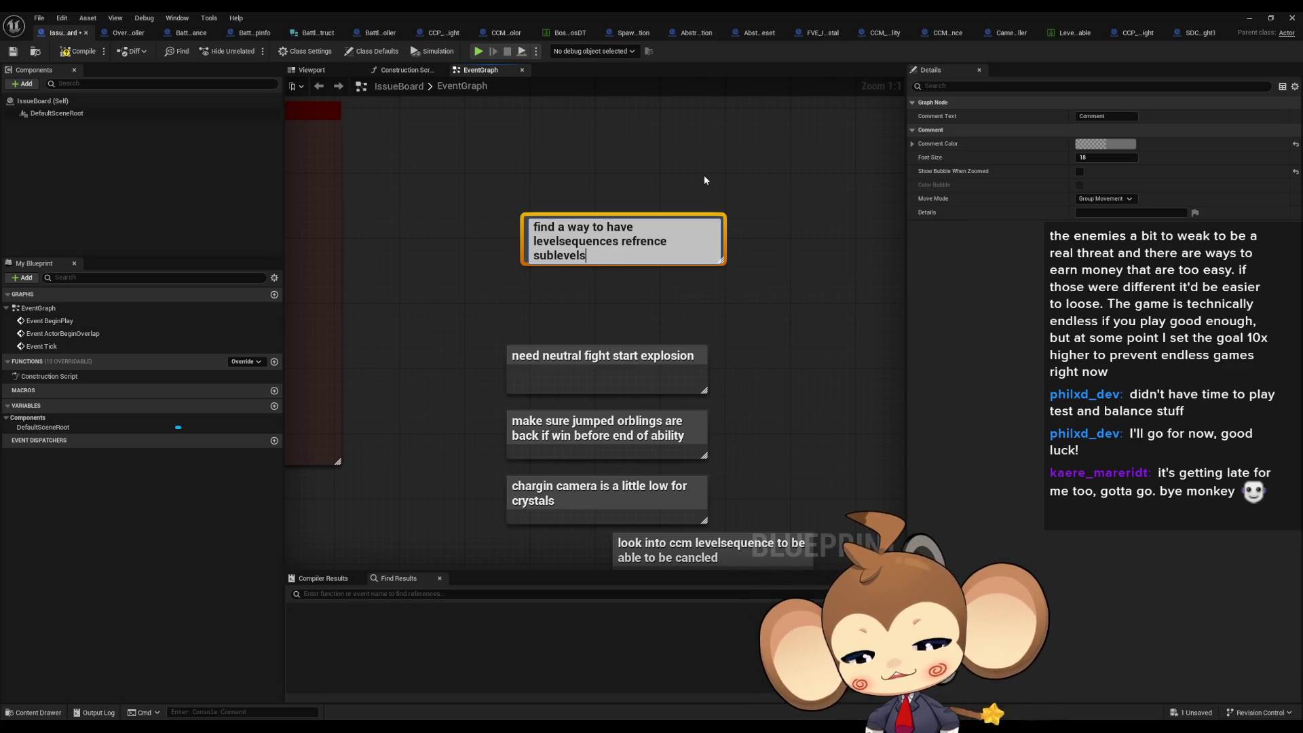
key("BackSpace")
key("BackSpace")
key("BackSpace")
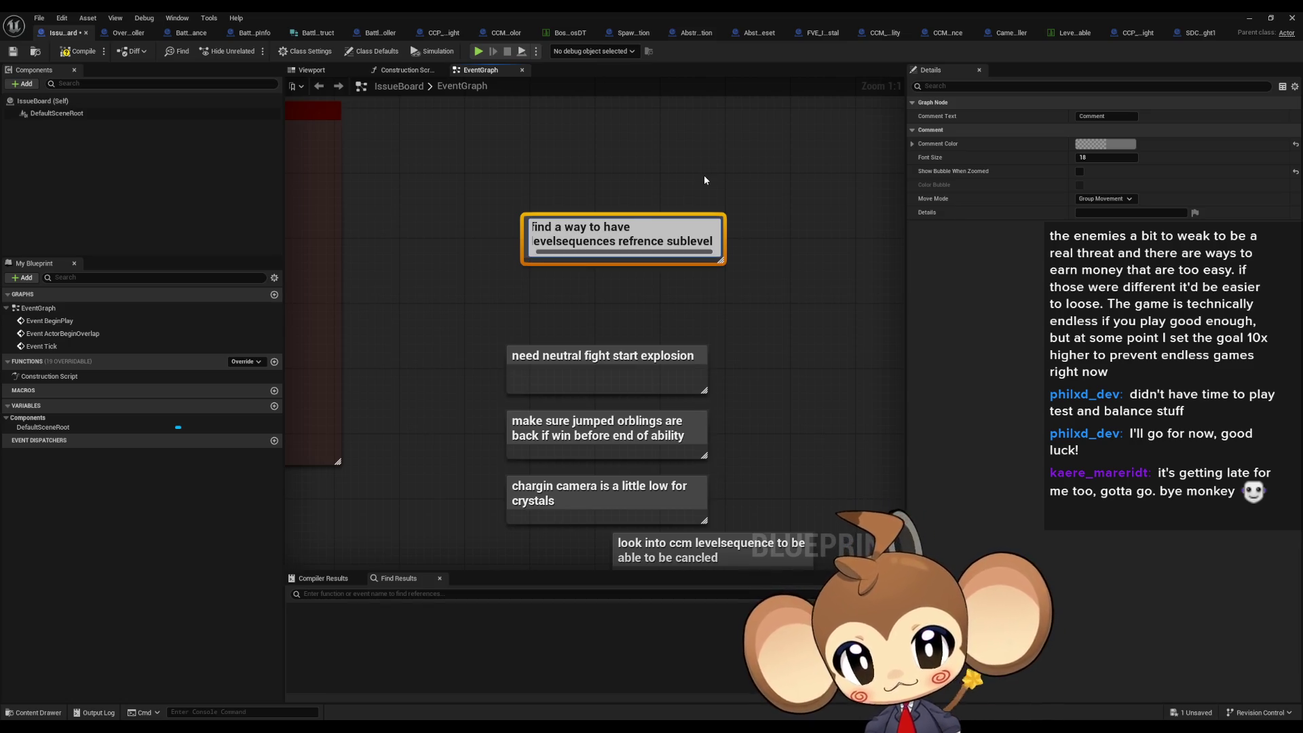
type("s")
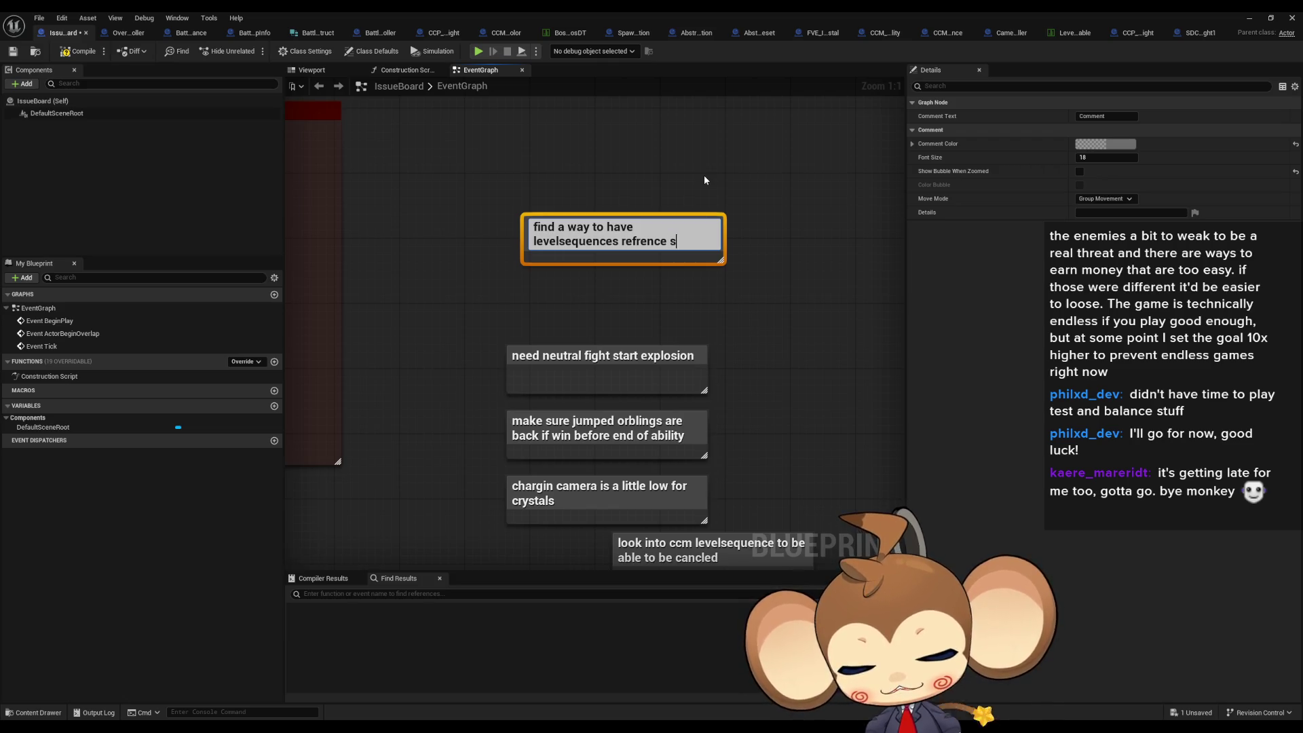
type("pawned level")
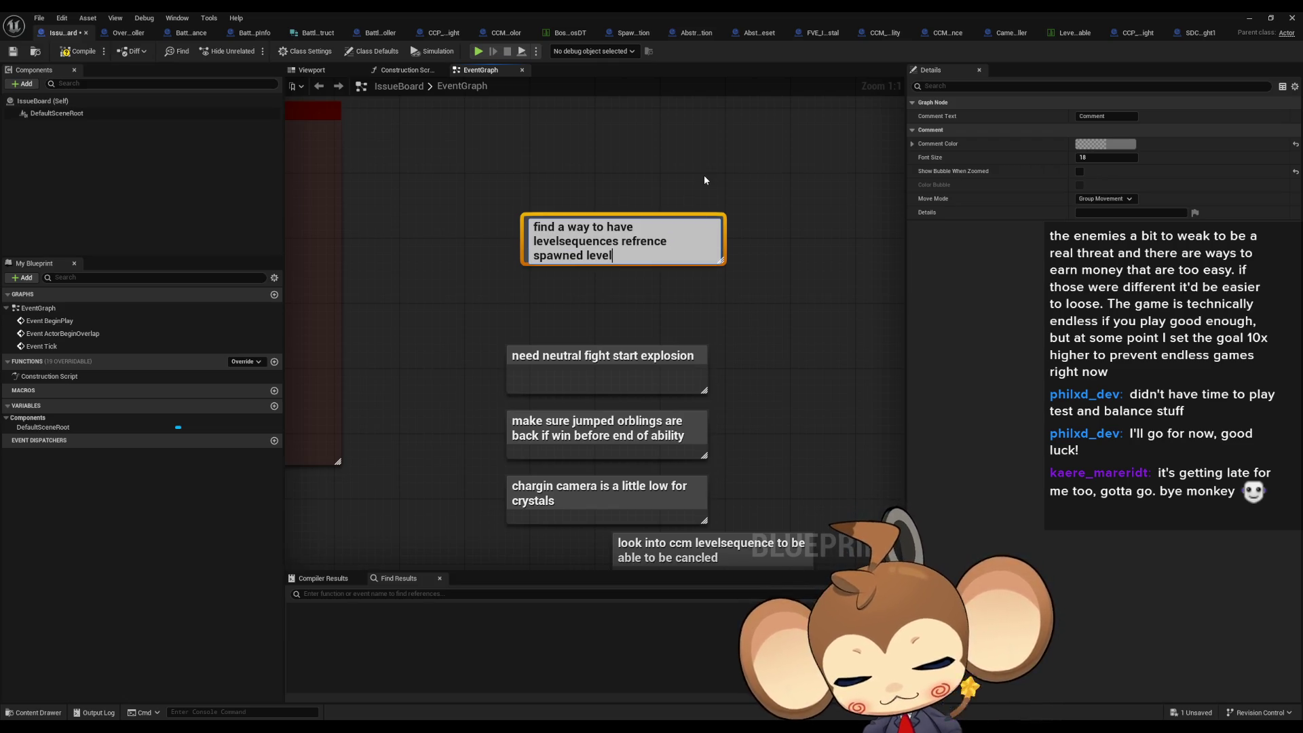
type(" instances")
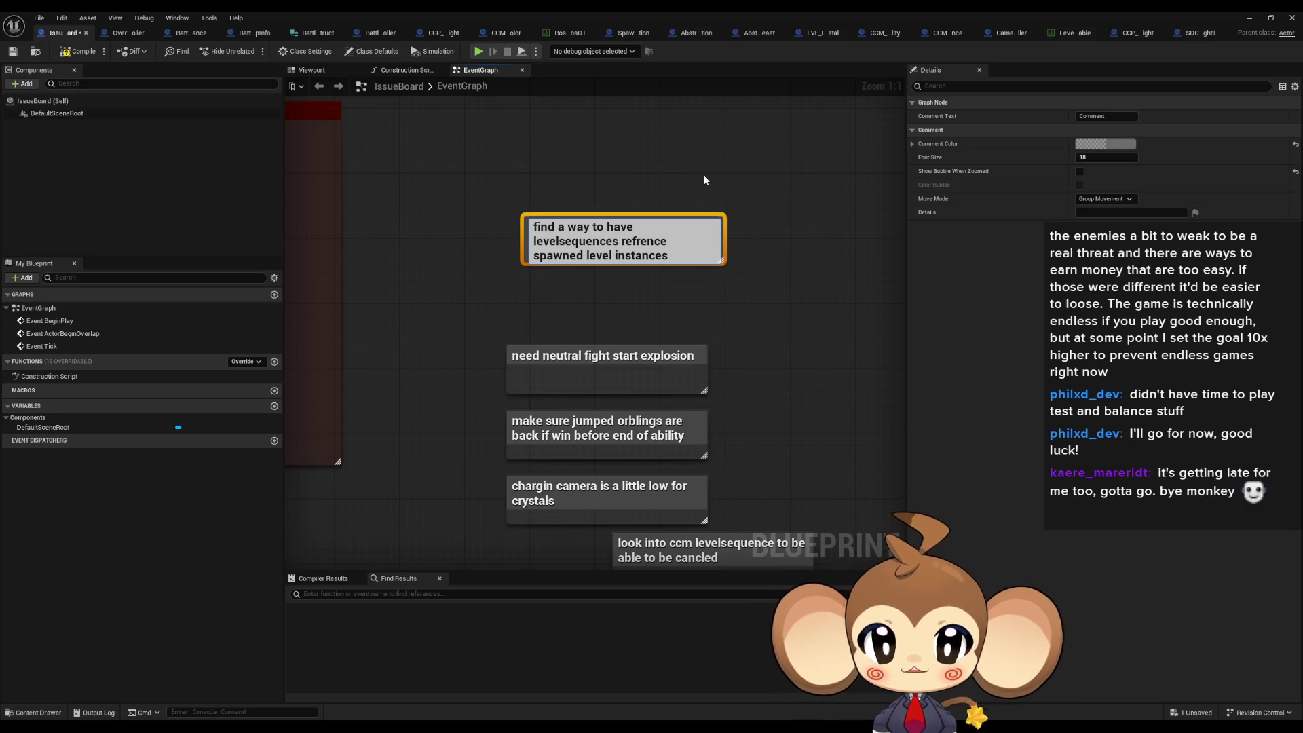
- Add a second paragraph about dropping needed level sequences into the levelinstance, then move the note up
key("shift+Return")
key("shift+Return")
type("probably ")
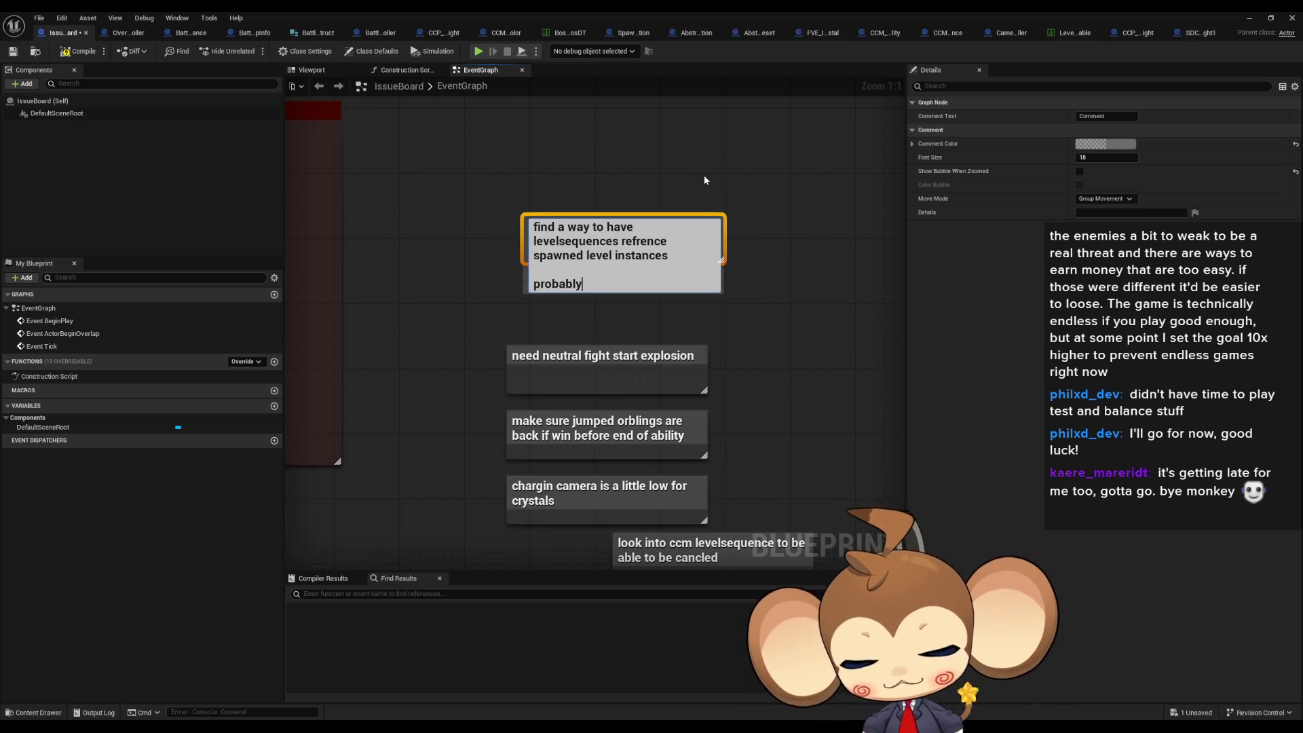
type("jus")
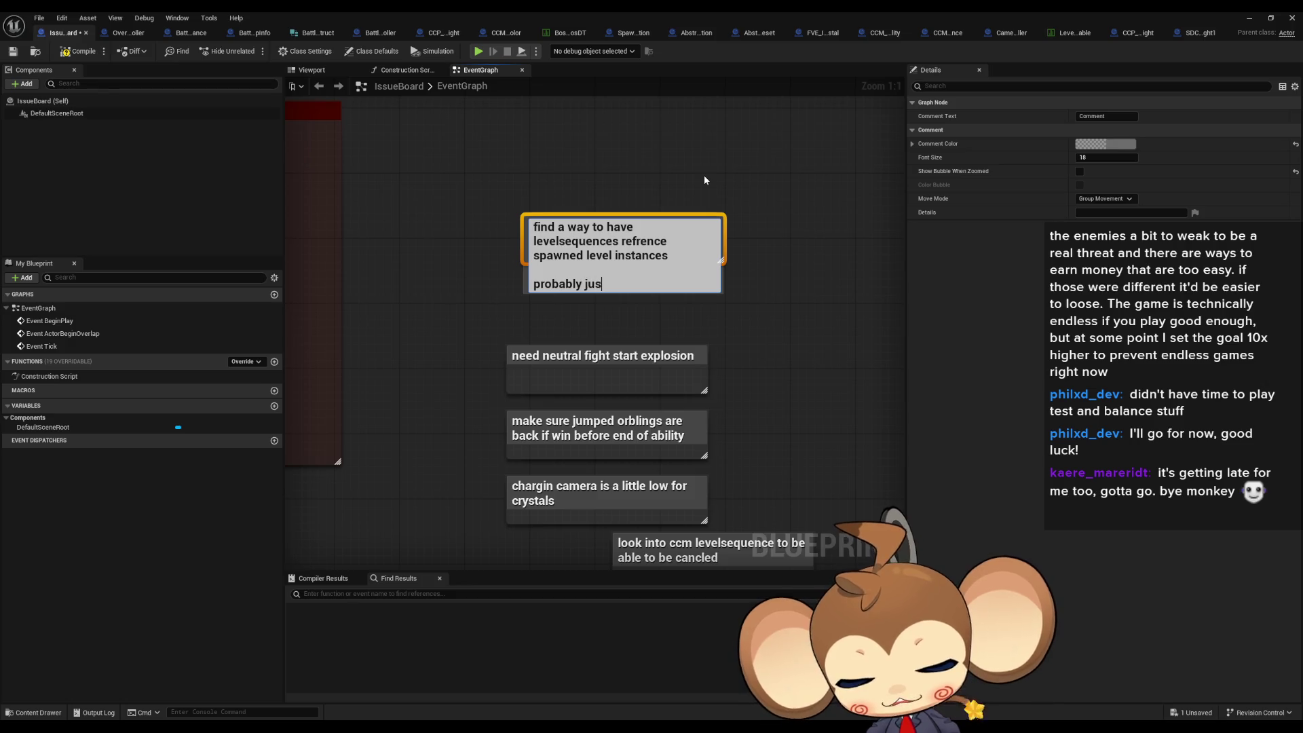
type("t drop any ")
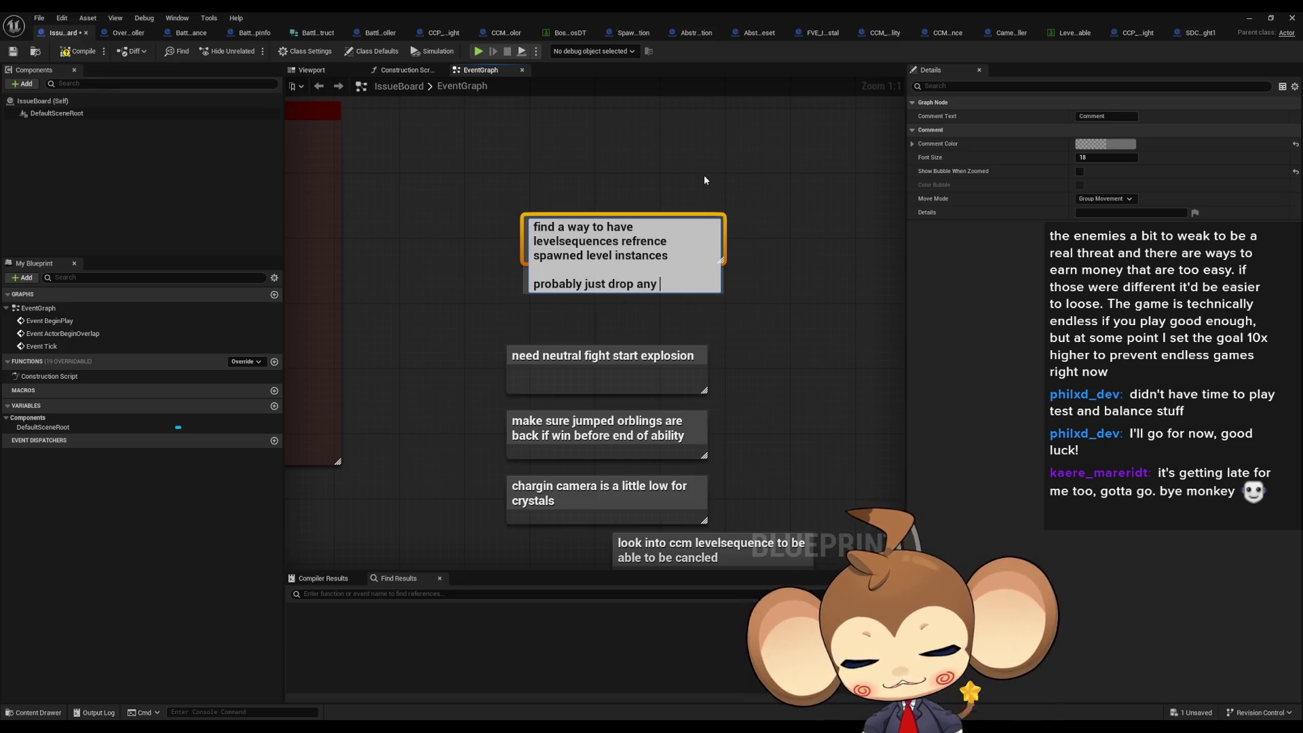
type("level sequen")
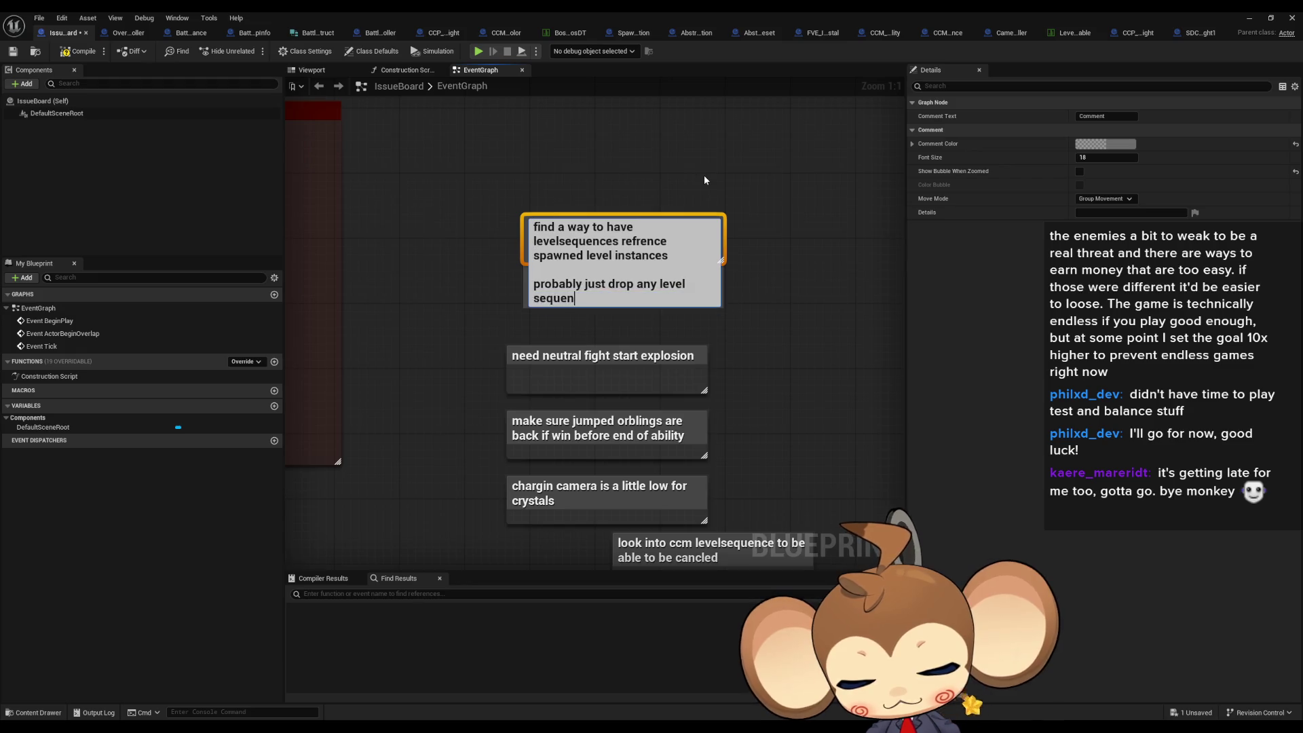
type("ce that is ne")
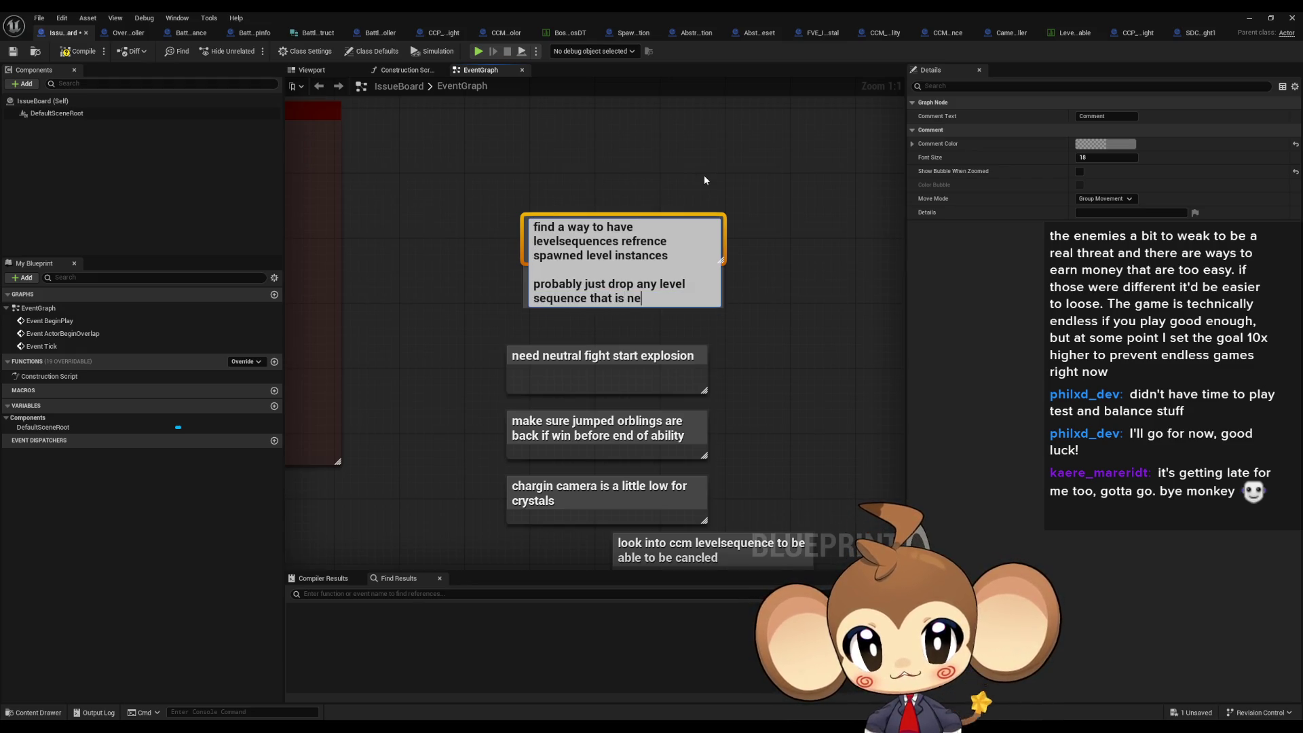
type("eded into the")
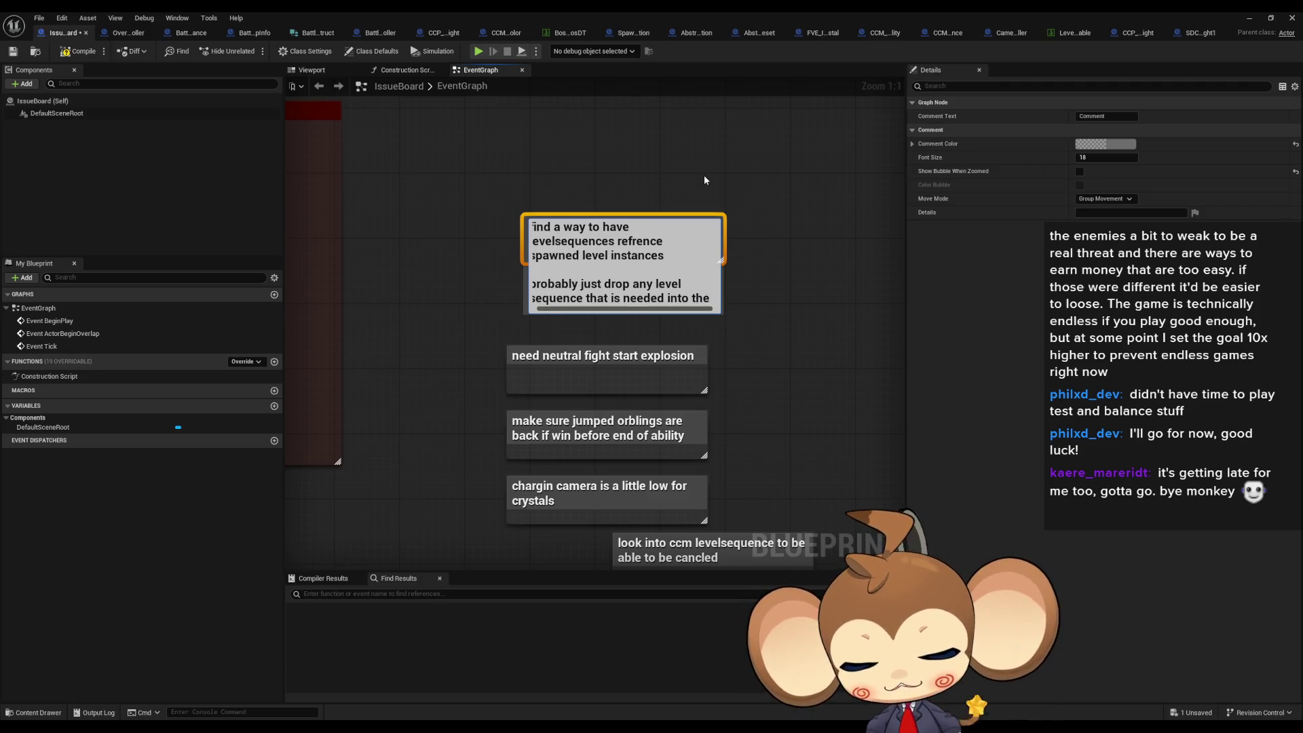
type(" levelinstance ")
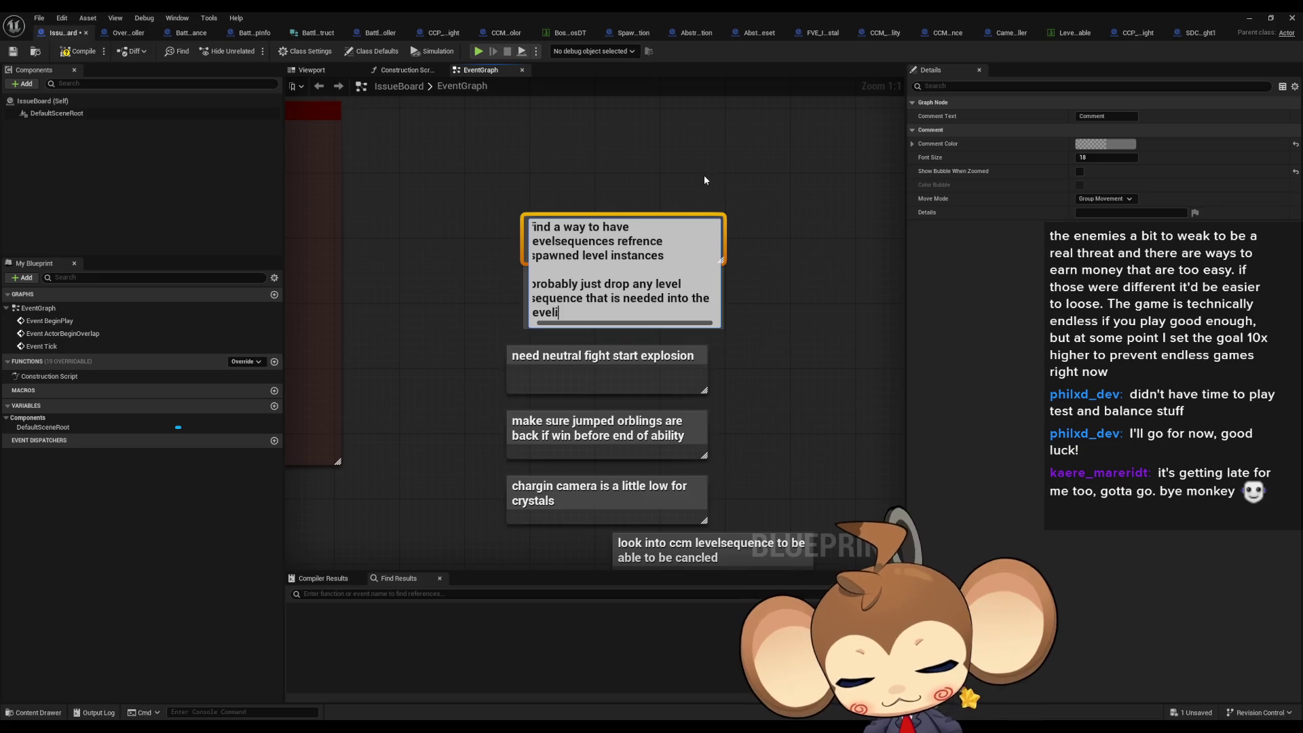
type("and have a refrence in the level root")
key("Return")
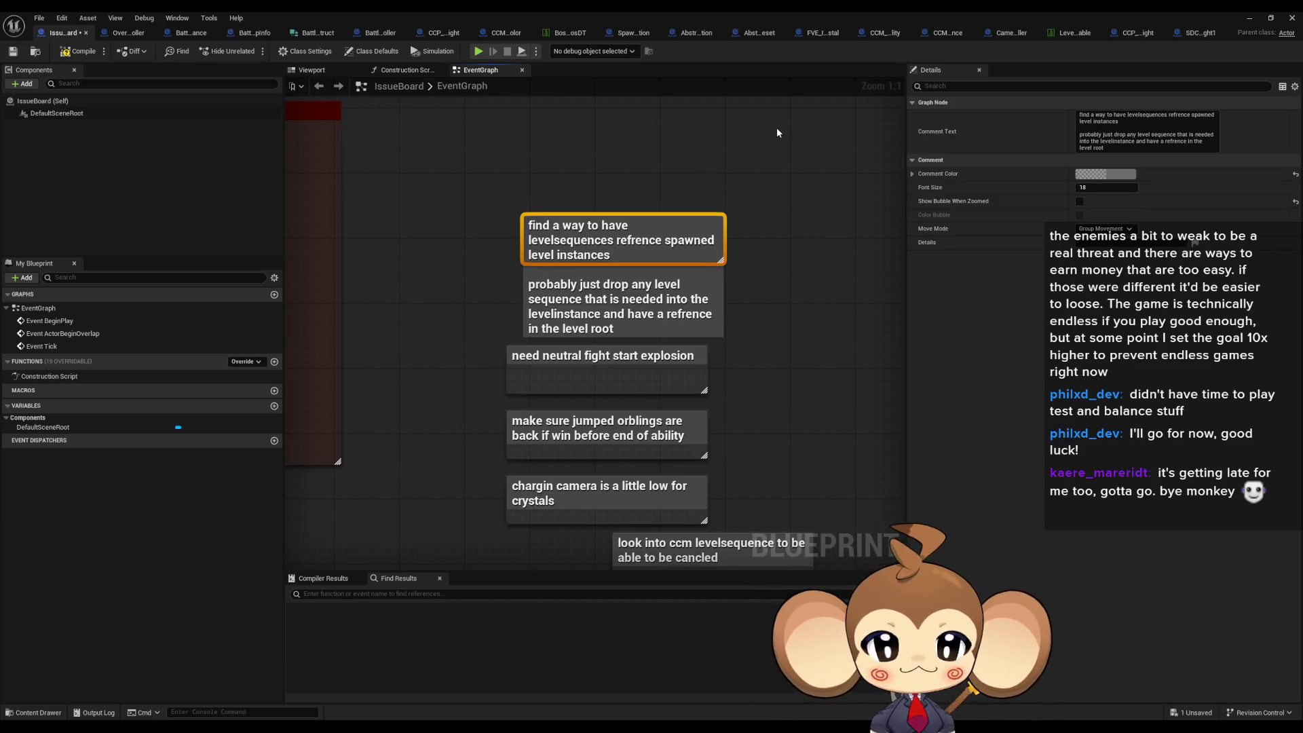
left_click_drag(608, 265, 600, 208)
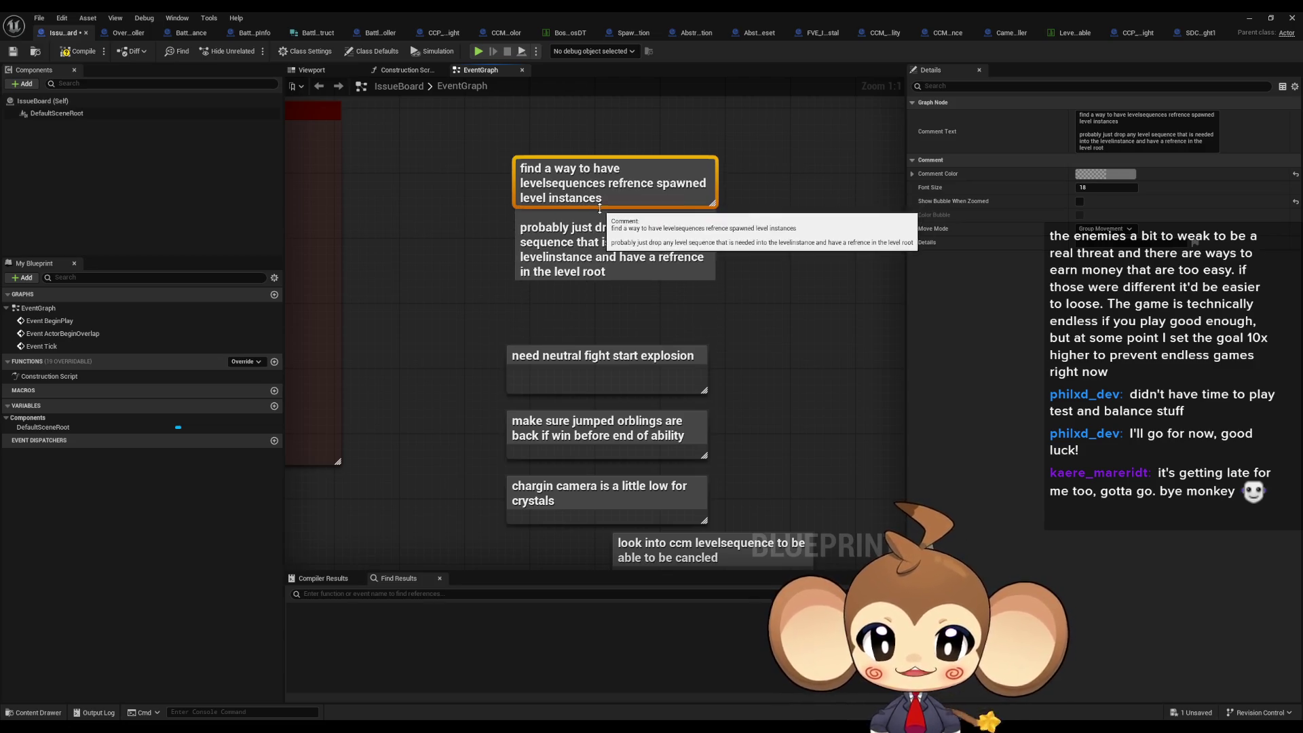
- Deselect the note and save the IssueBoard blueprint
left_click(885, 260)
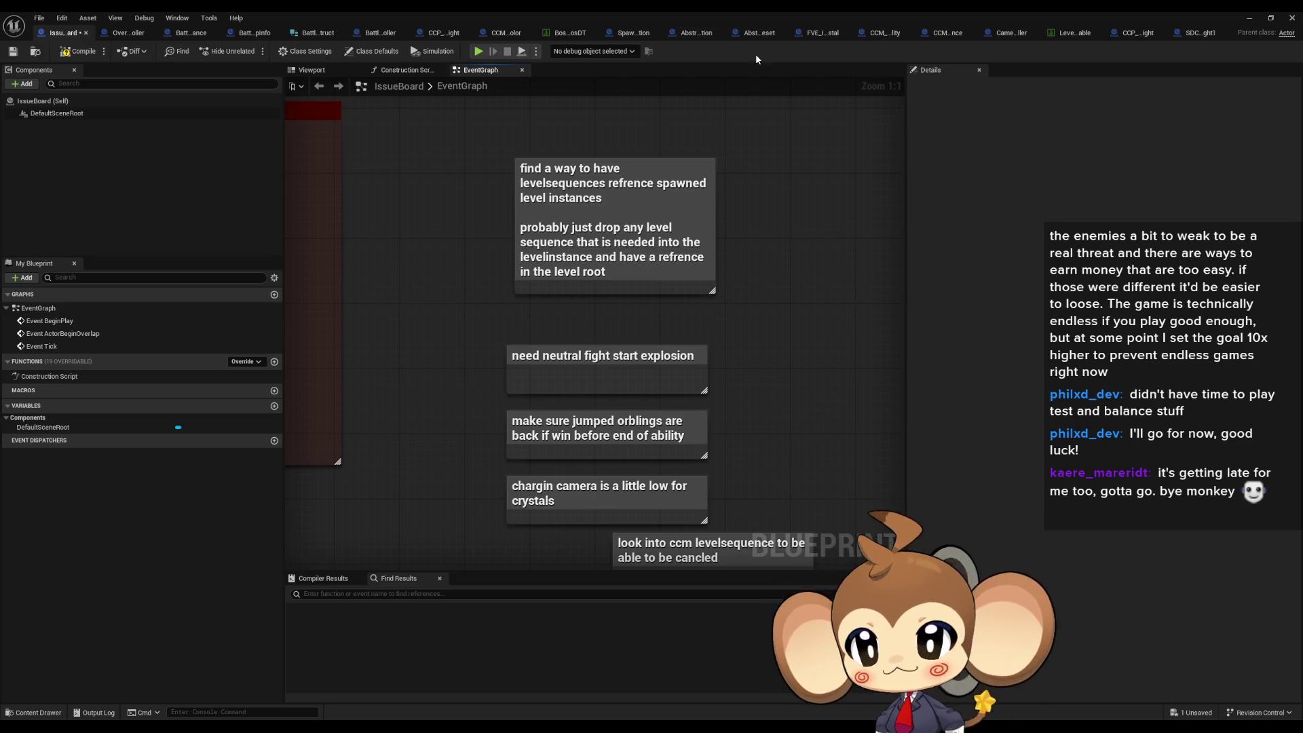
left_click(78, 51)
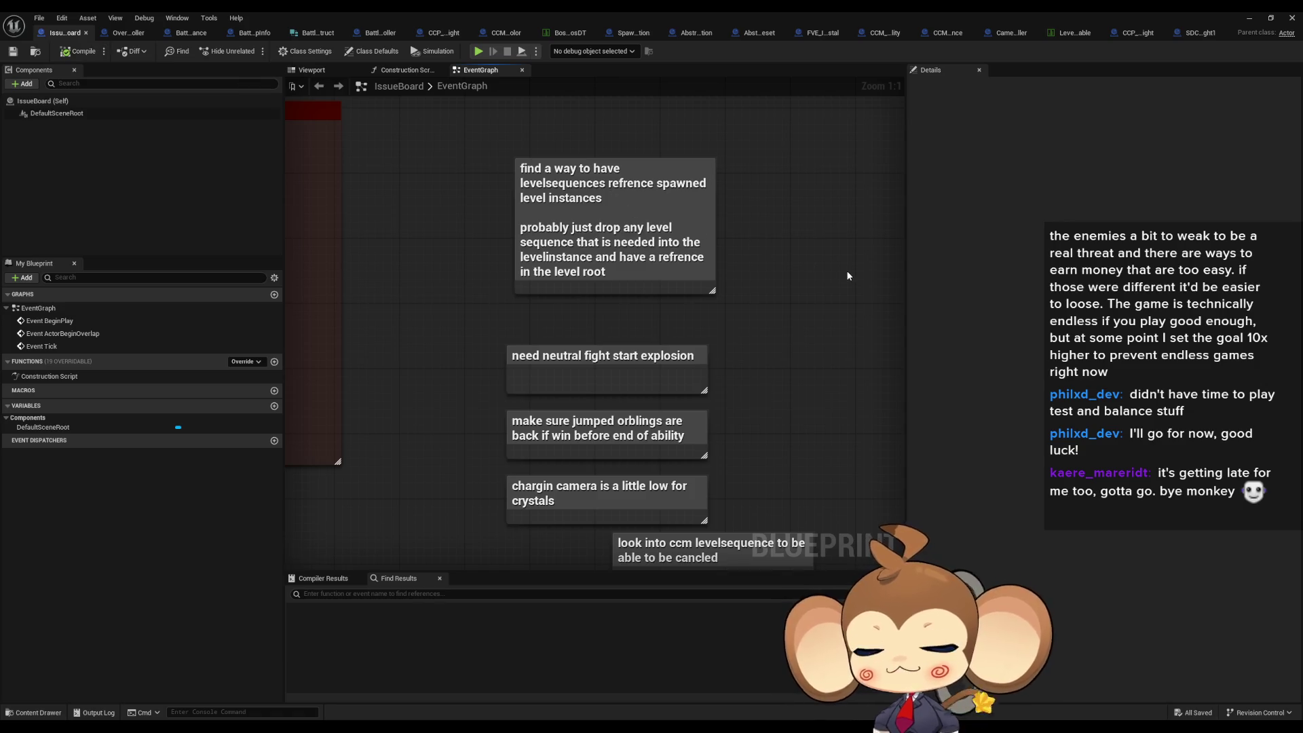